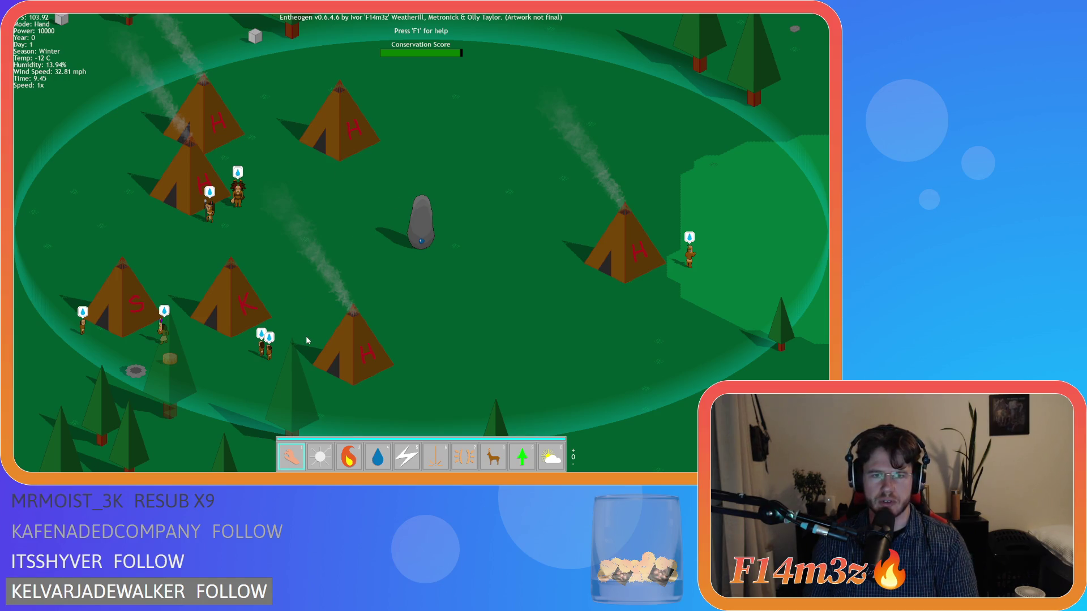
Close the running Entheogen game build and return to the ob_weather Step code.
{"action": "key", "text": "Escape"}
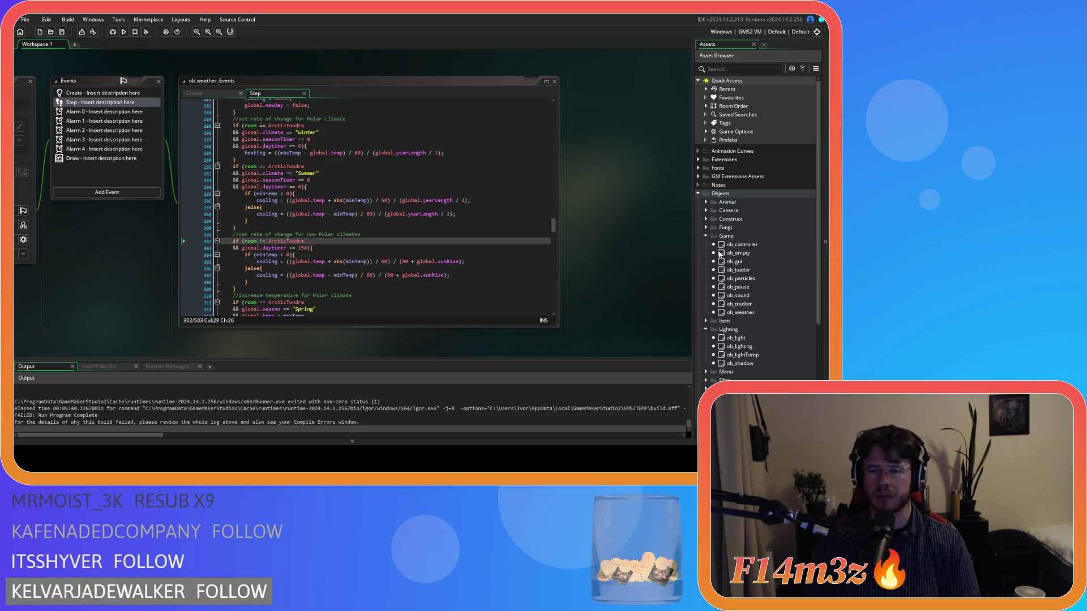
In ob_hut's Step event, change line 33's fueledTents deletion lookup from target to id and save.
{"action": "left_click", "coordinate": [708, 220]}
{"action": "key", "text": "F2"}
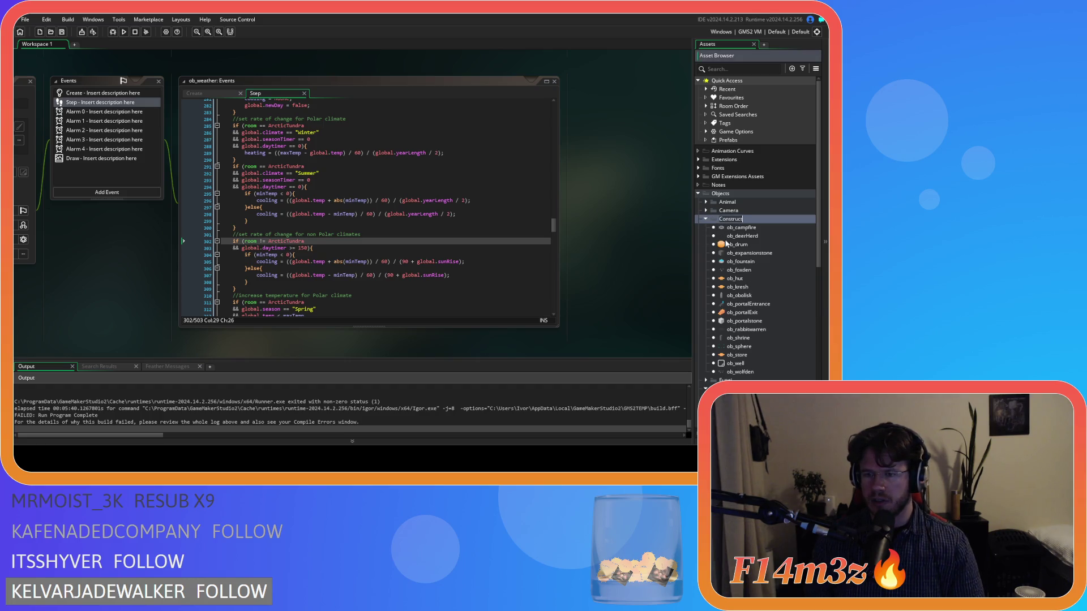
{"action": "double_click", "coordinate": [750, 279]}
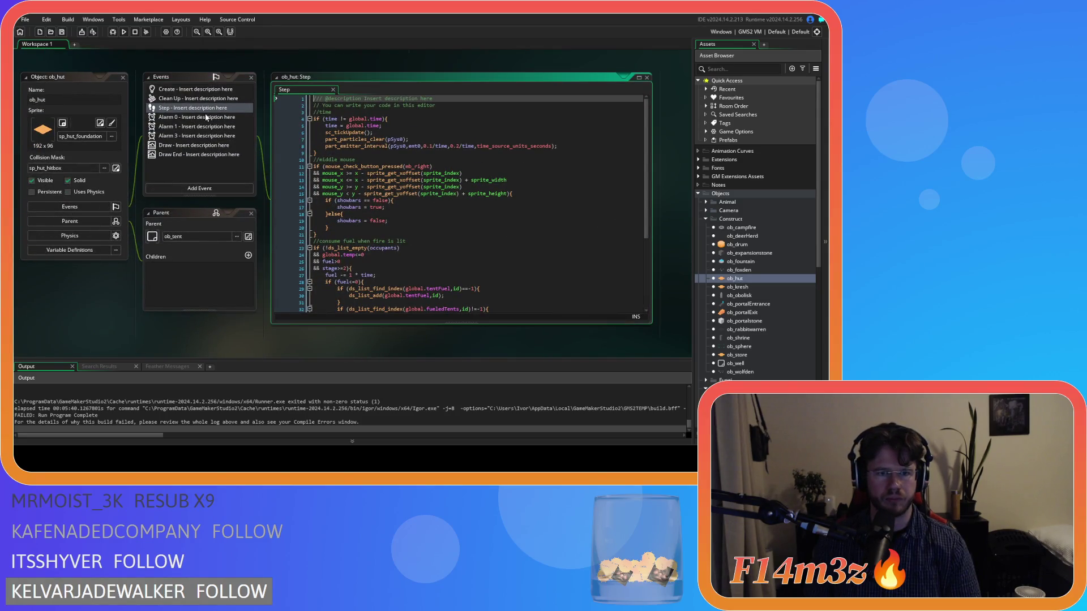
{"action": "scroll", "coordinate": [462, 196], "scroll_direction": "down", "scroll_amount": 5}
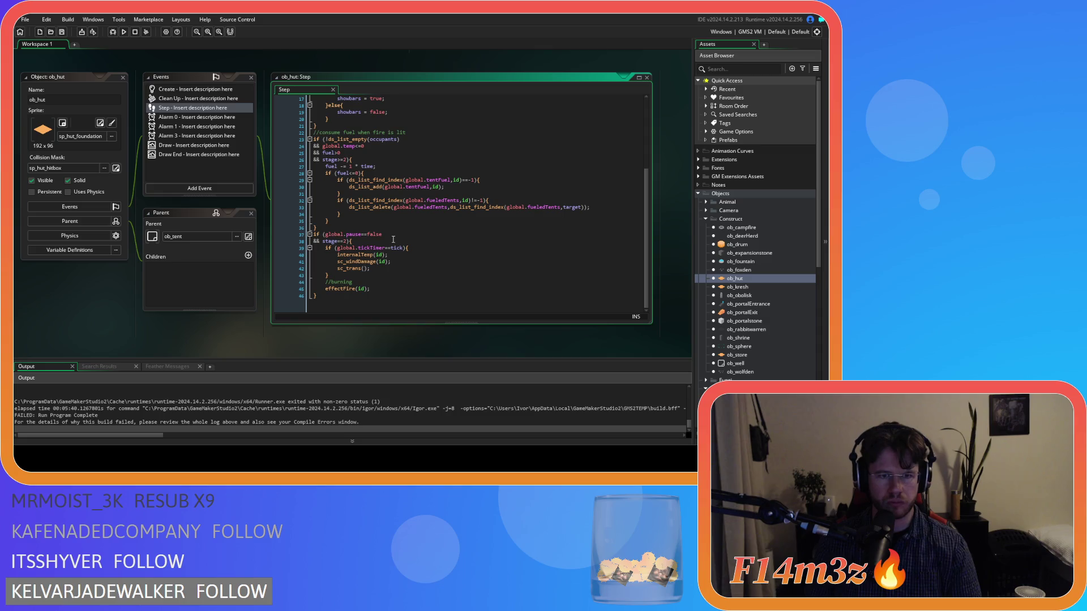
{"action": "left_click", "coordinate": [348, 207]}
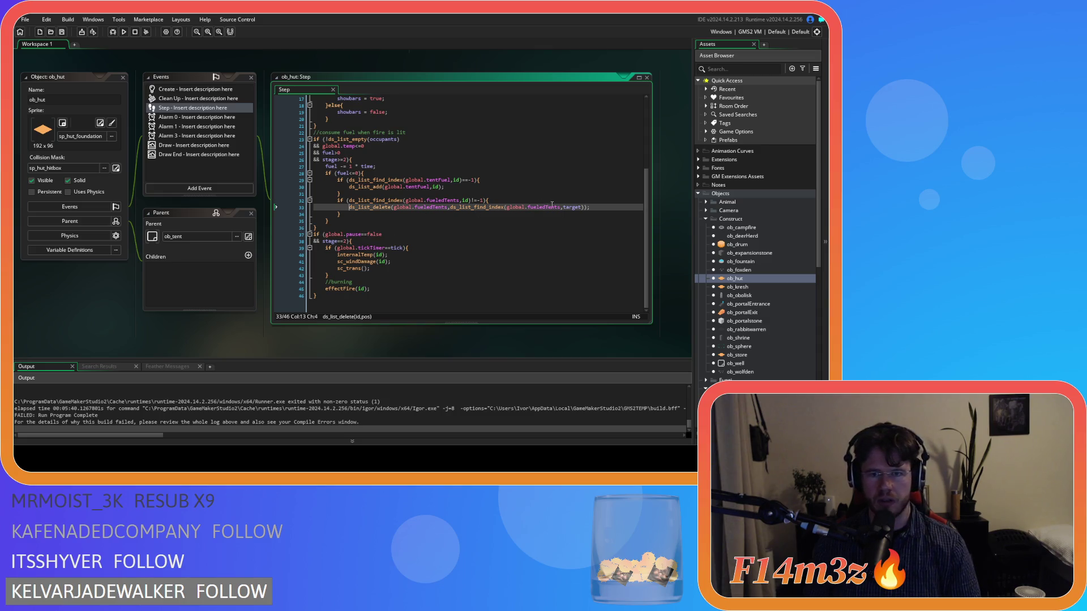
{"action": "double_click", "coordinate": [571, 208]}
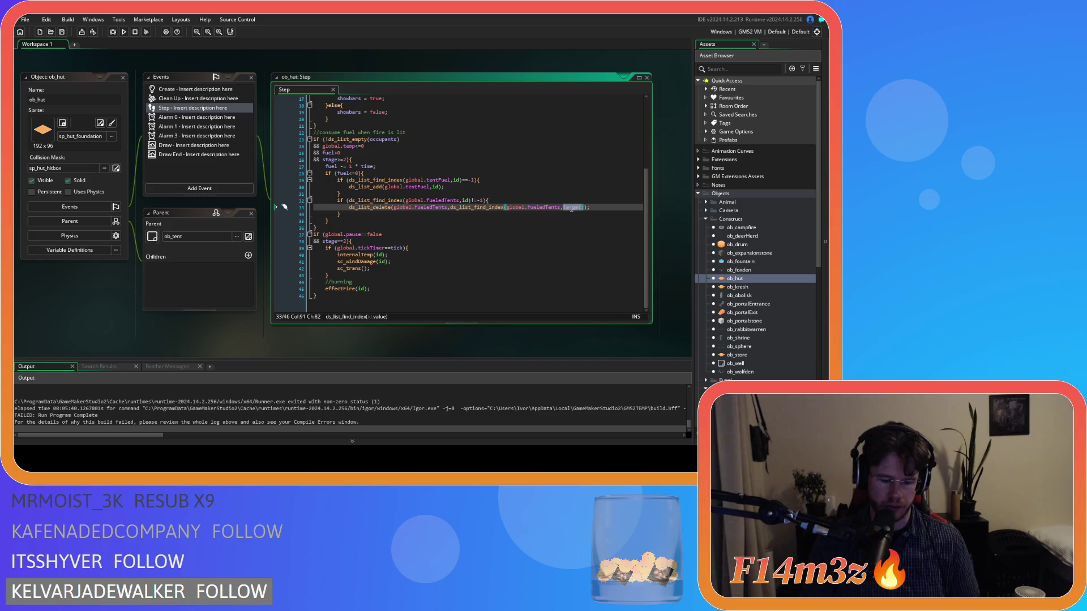
{"action": "type", "text": "id"}
{"action": "left_click", "coordinate": [592, 205]}
{"action": "key", "text": "ctrl+s"}
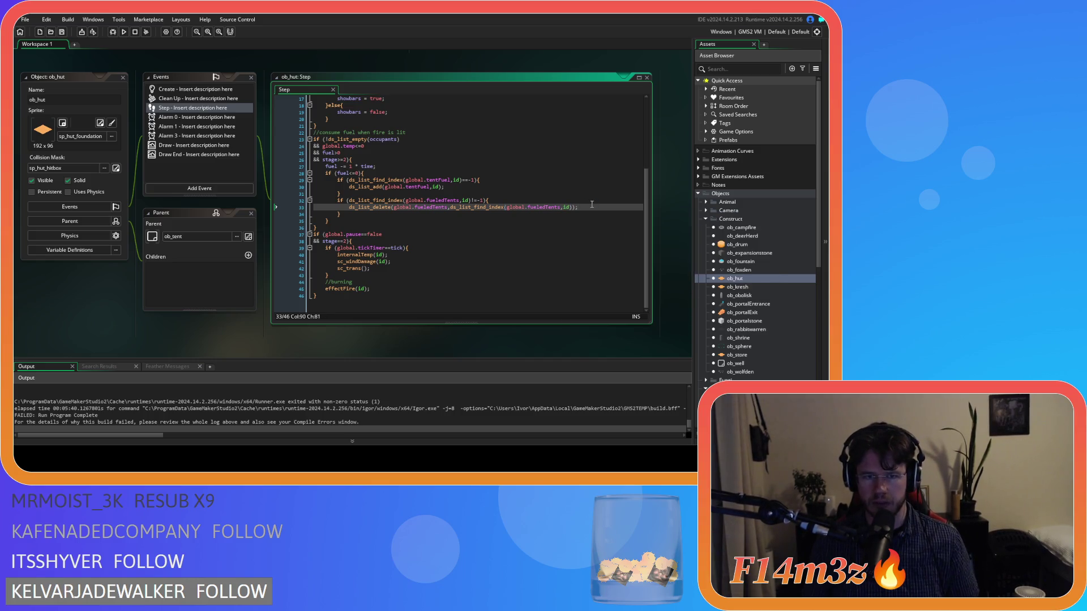
Select the fueledTents removal code on lines 33–34 and expand the Scripts > Death folder.
{"action": "left_click", "coordinate": [445, 208]}
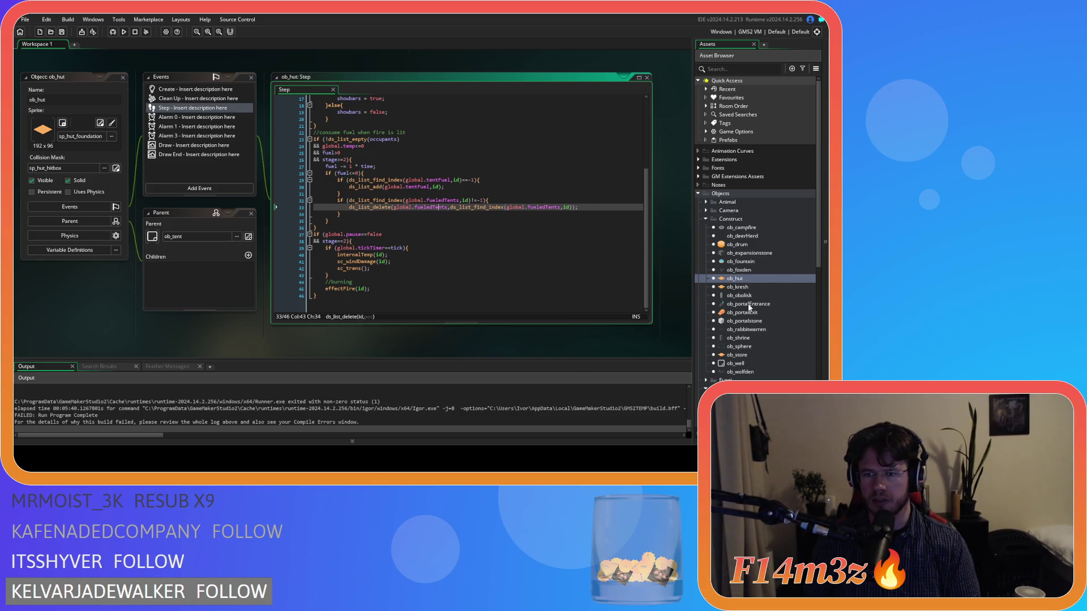
{"action": "left_click_drag", "start_coordinate": [341, 215], "coordinate": [335, 203]}
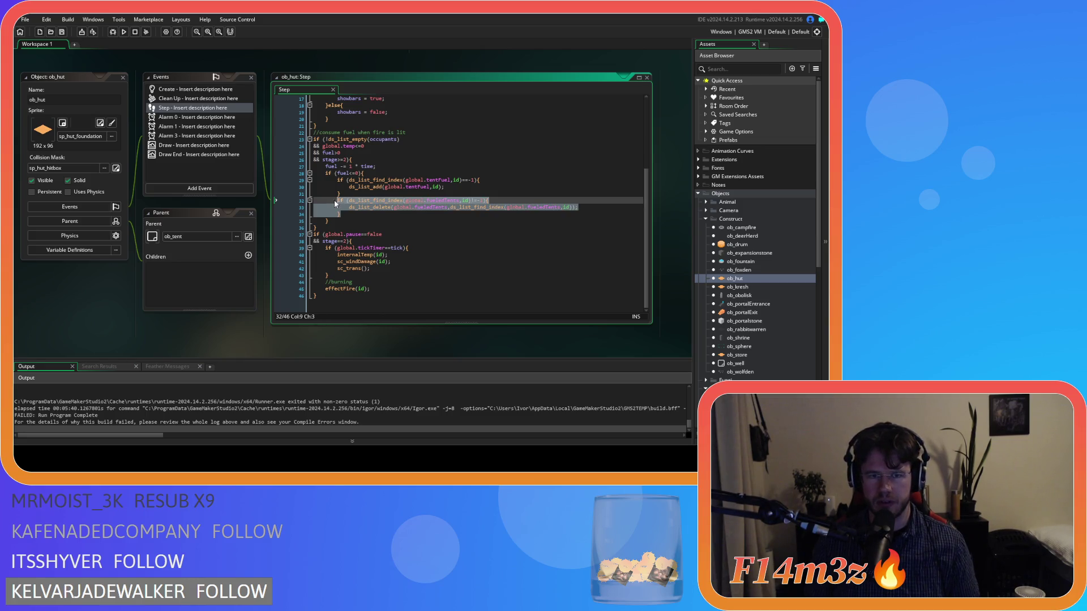
{"action": "scroll", "coordinate": [733, 295], "scroll_direction": "down", "scroll_amount": 6}
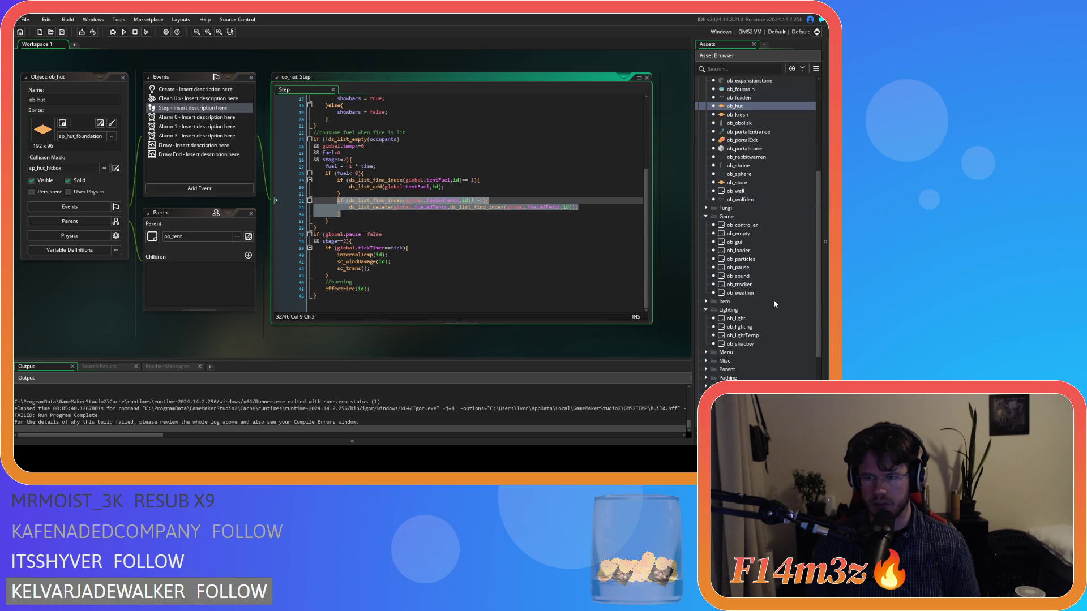
{"action": "scroll", "coordinate": [769, 296], "scroll_direction": "down", "scroll_amount": 5}
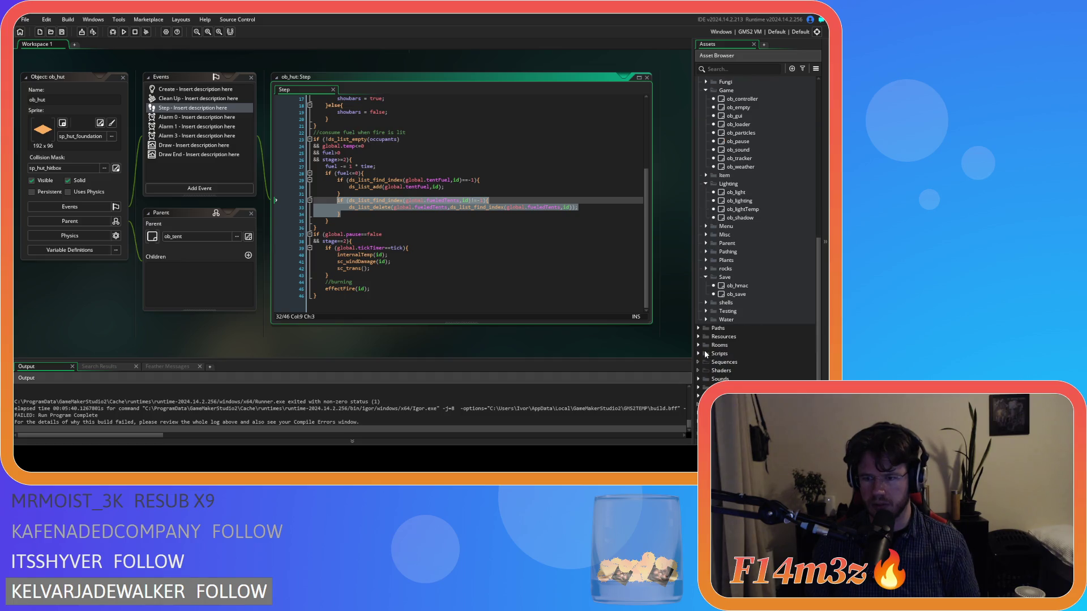
{"action": "left_click", "coordinate": [702, 354]}
{"action": "scroll", "coordinate": [704, 356], "scroll_direction": "down", "scroll_amount": 3}
{"action": "left_click", "coordinate": [711, 320]}
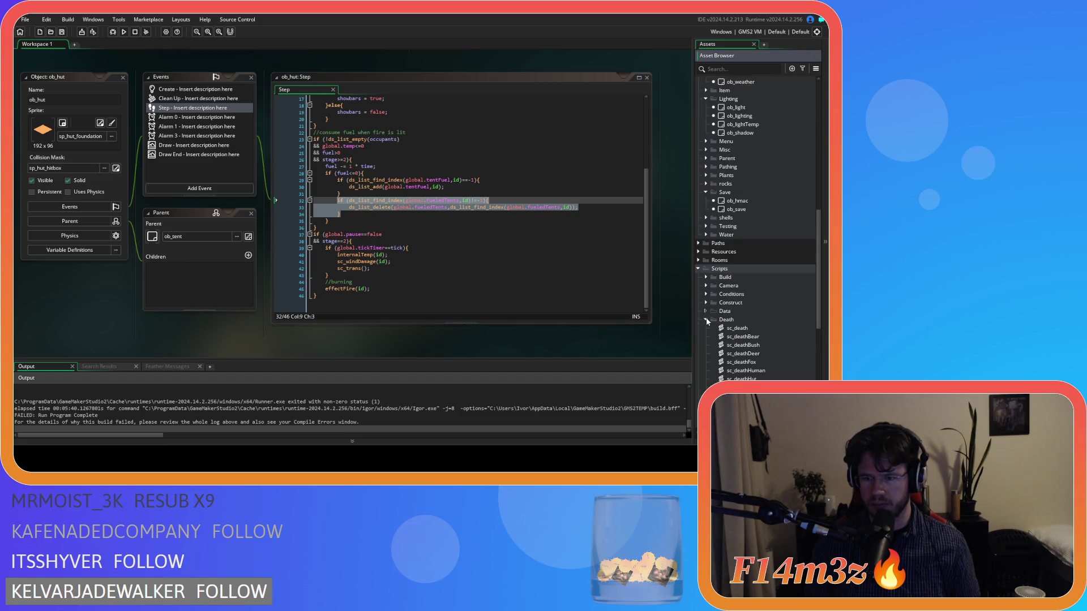
{"action": "scroll", "coordinate": [735, 294], "scroll_direction": "down", "scroll_amount": 2}
Open the sc_death script briefly, then close it.
{"action": "left_click", "coordinate": [763, 280]}
{"action": "double_click", "coordinate": [763, 279]}
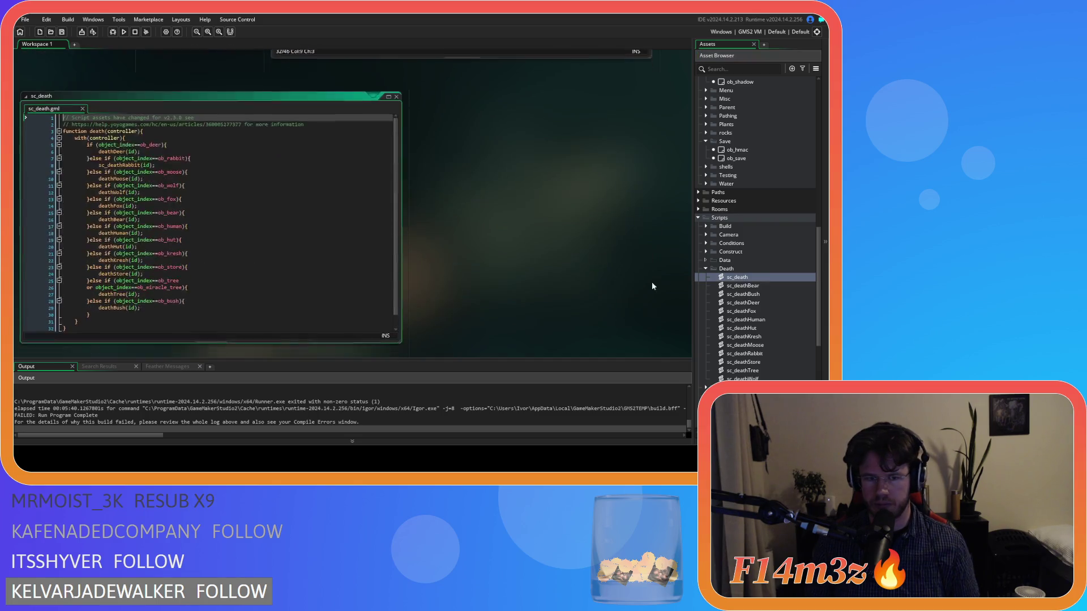
{"action": "left_click", "coordinate": [396, 79]}
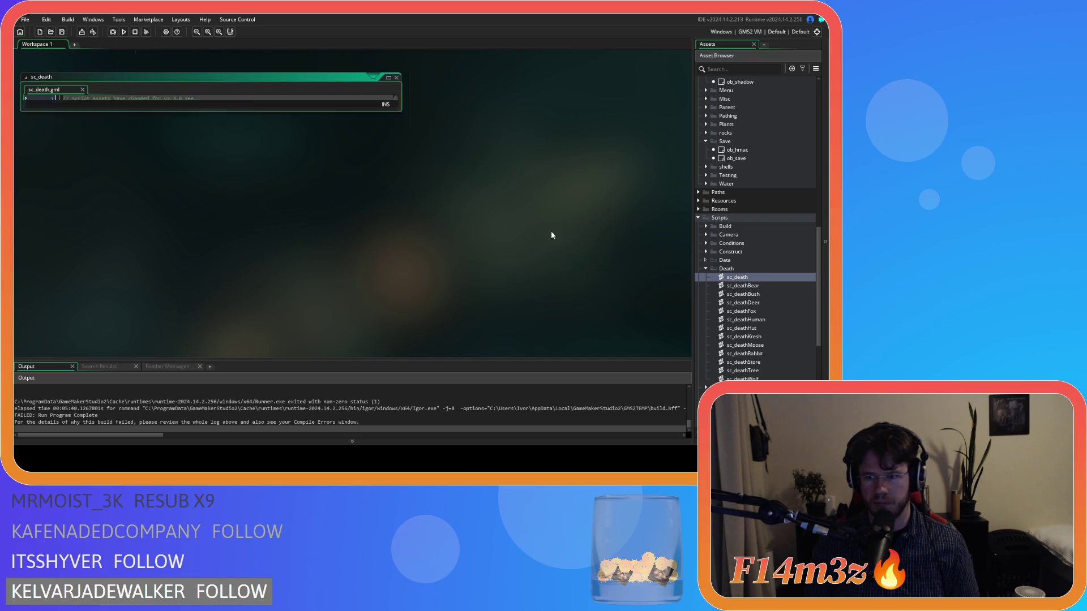
Open sc_deathHut and read its list cleanup code down to the tentFuel deletion at line 66.
{"action": "double_click", "coordinate": [752, 329]}
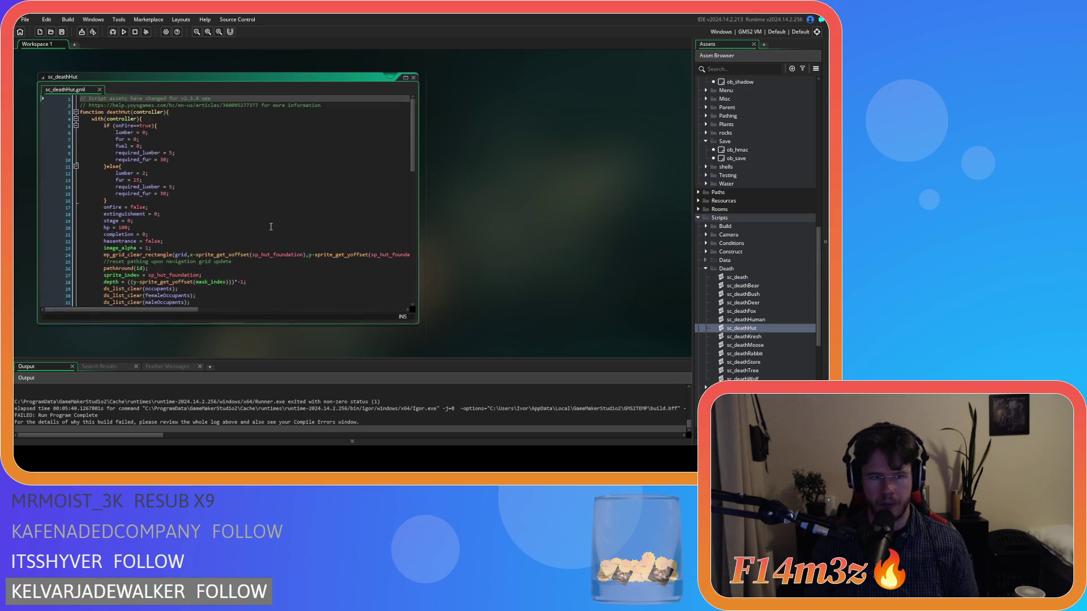
{"action": "scroll", "coordinate": [268, 225], "scroll_direction": "down", "scroll_amount": 4}
{"action": "scroll", "coordinate": [268, 225], "scroll_direction": "down", "scroll_amount": 5}
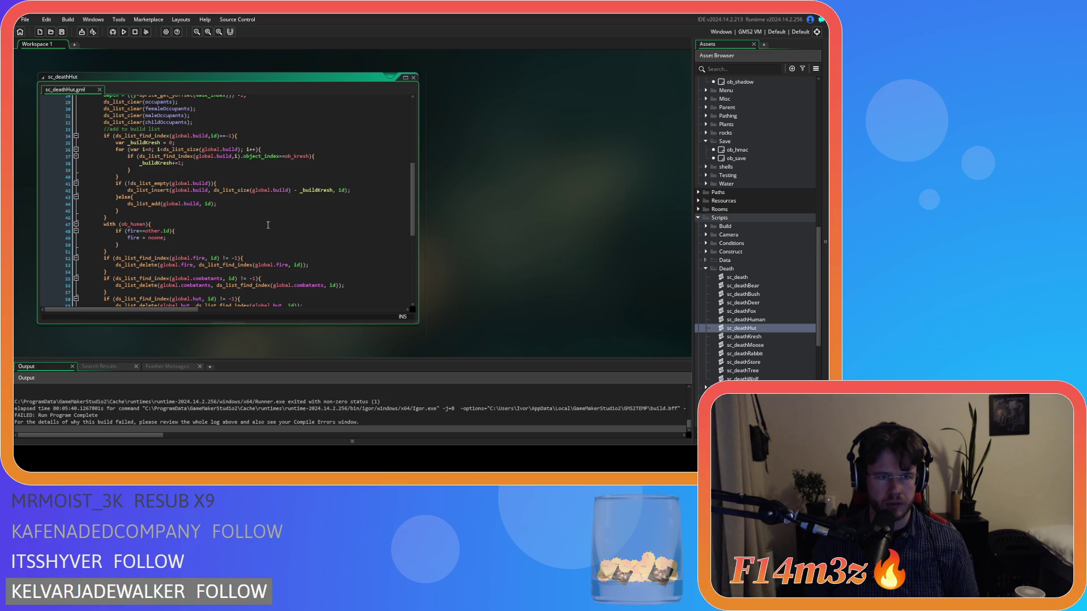
{"action": "scroll", "coordinate": [268, 225], "scroll_direction": "up", "scroll_amount": 9}
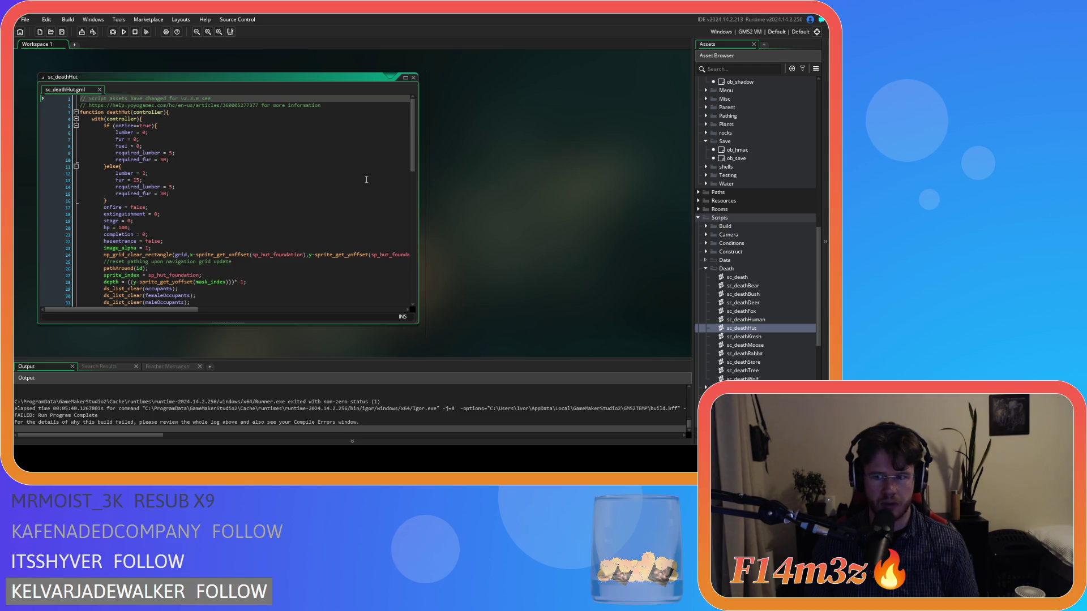
{"action": "scroll", "coordinate": [346, 197], "scroll_direction": "down", "scroll_amount": 7}
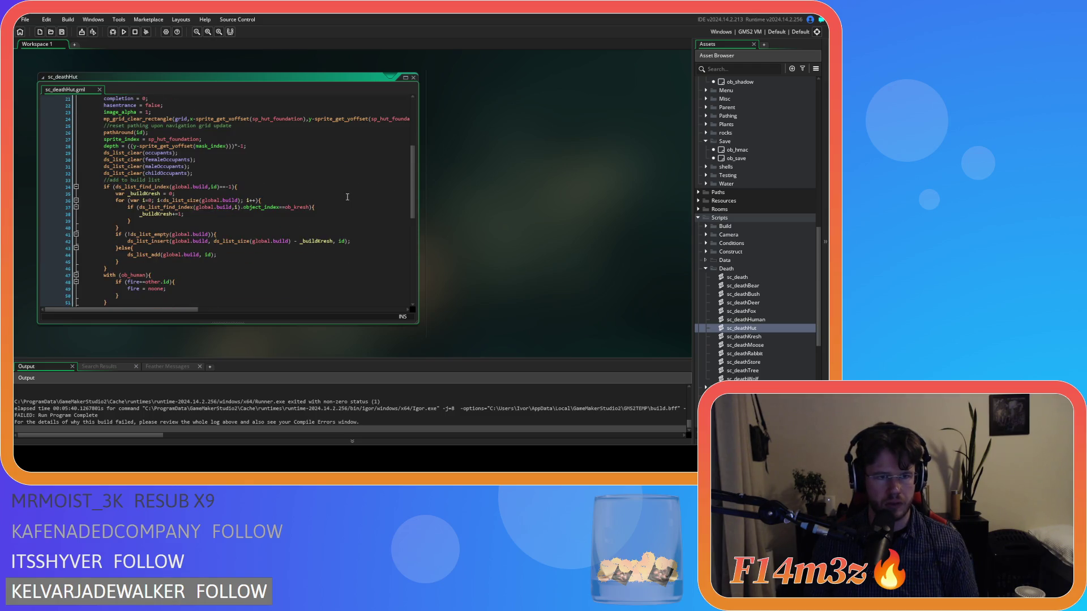
{"action": "scroll", "coordinate": [347, 196], "scroll_direction": "down", "scroll_amount": 3}
{"action": "scroll", "coordinate": [347, 196], "scroll_direction": "up", "scroll_amount": 6}
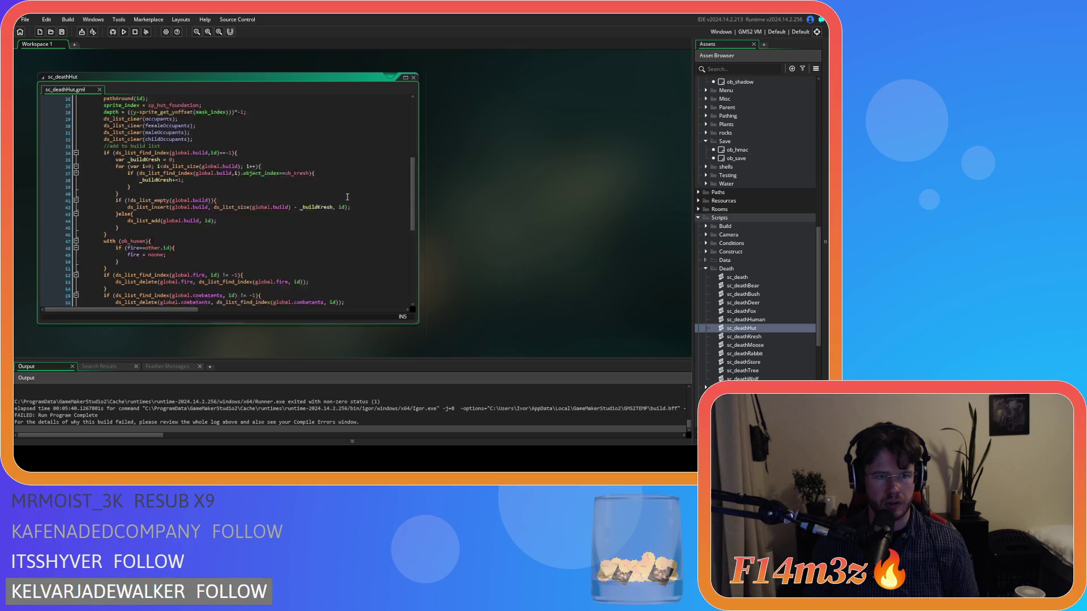
{"action": "scroll", "coordinate": [347, 196], "scroll_direction": "up", "scroll_amount": 4}
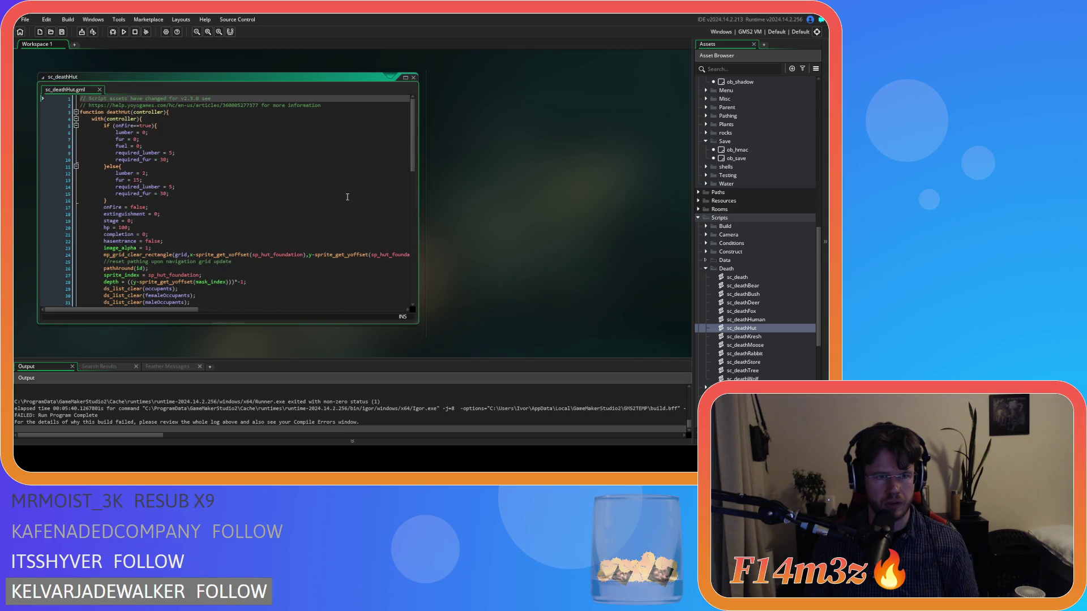
{"action": "scroll", "coordinate": [347, 197], "scroll_direction": "down", "scroll_amount": 4}
{"action": "scroll", "coordinate": [347, 197], "scroll_direction": "up", "scroll_amount": 3}
{"action": "scroll", "coordinate": [347, 196], "scroll_direction": "down", "scroll_amount": 3}
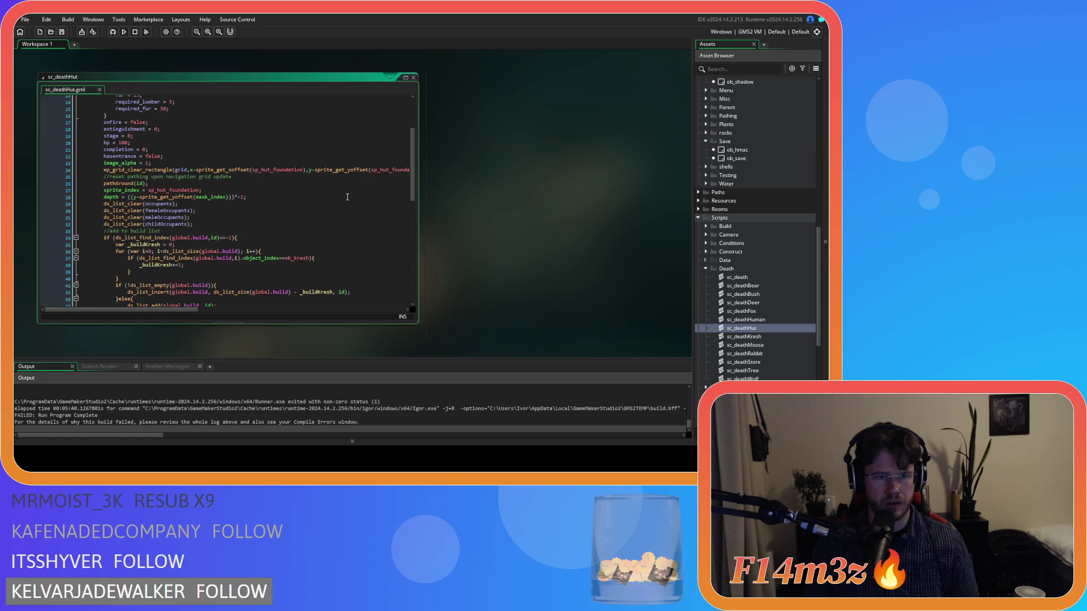
{"action": "scroll", "coordinate": [347, 197], "scroll_direction": "down", "scroll_amount": 2}
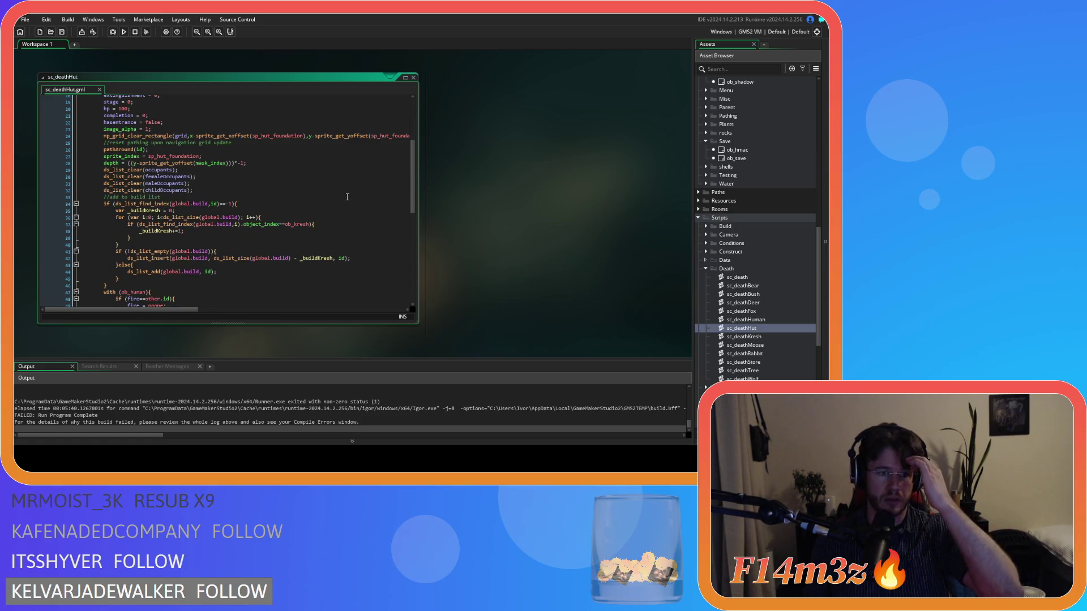
{"action": "scroll", "coordinate": [347, 196], "scroll_direction": "down", "scroll_amount": 6}
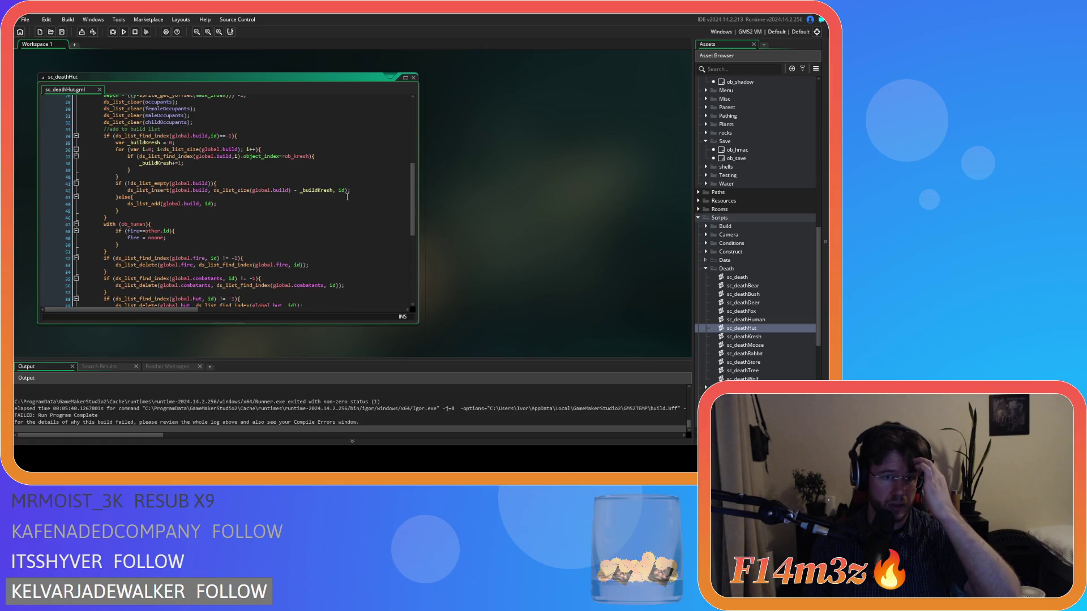
{"action": "scroll", "coordinate": [347, 196], "scroll_direction": "down", "scroll_amount": 2}
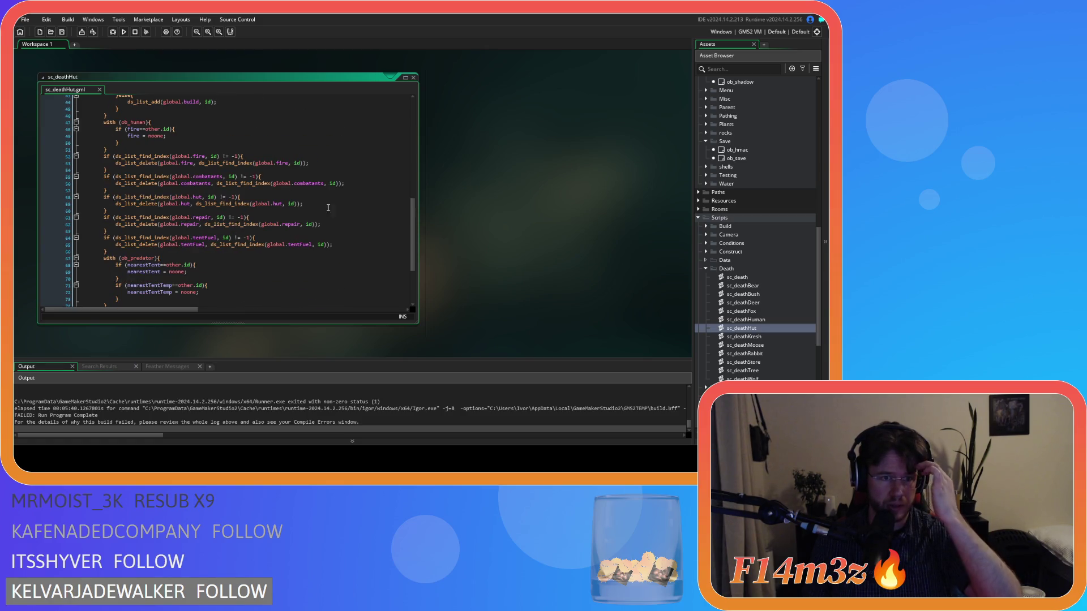
Paste the global.fueledTents deletion block below the tentFuel removal in sc_deathHut and save.
{"action": "left_click", "coordinate": [182, 252]}
{"action": "key", "text": "Return"}
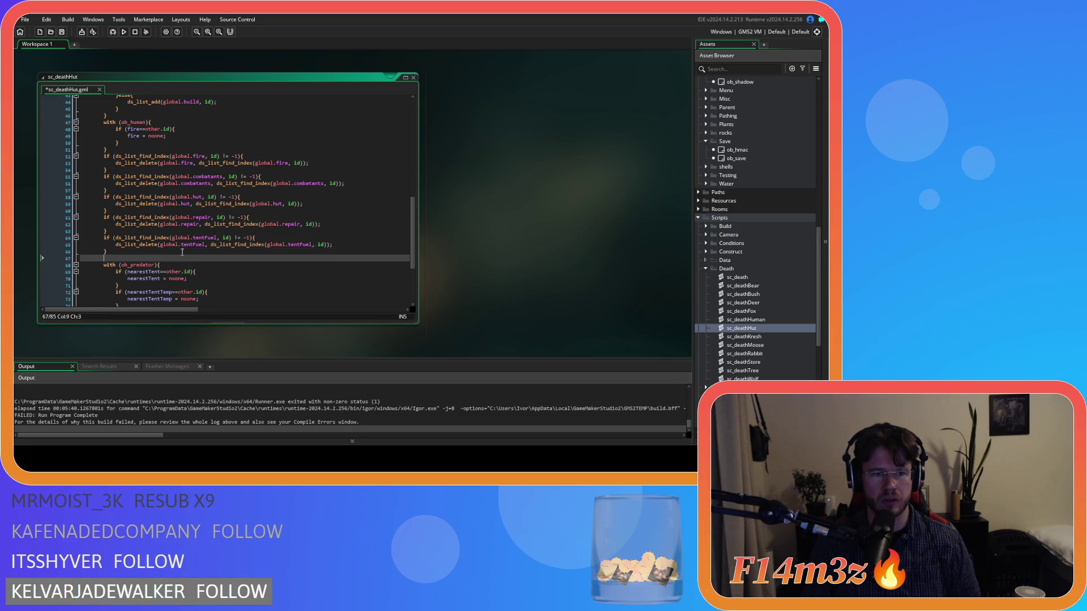
{"action": "key", "text": "ctrl+v"}
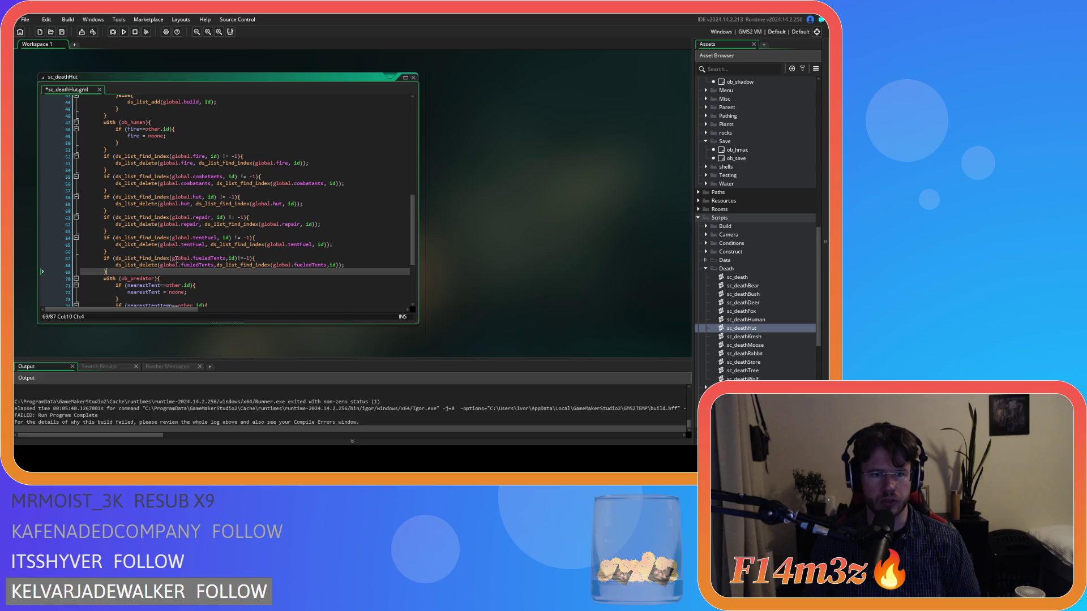
{"action": "key", "text": "ctrl+s"}
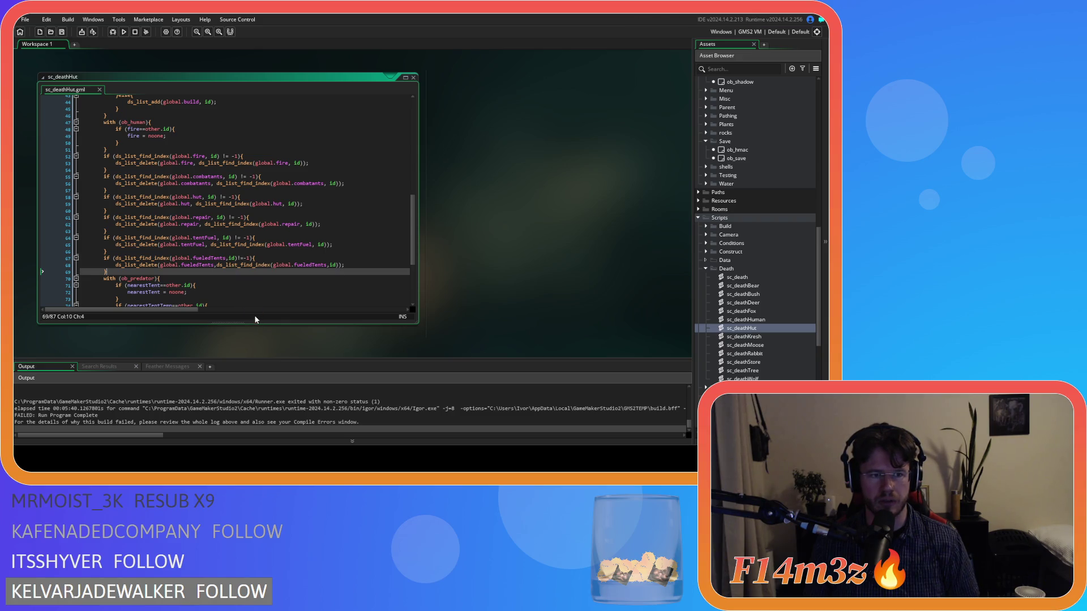
Review the sc_deathKresh script's tentFuel removal code, then close it.
{"action": "double_click", "coordinate": [753, 337]}
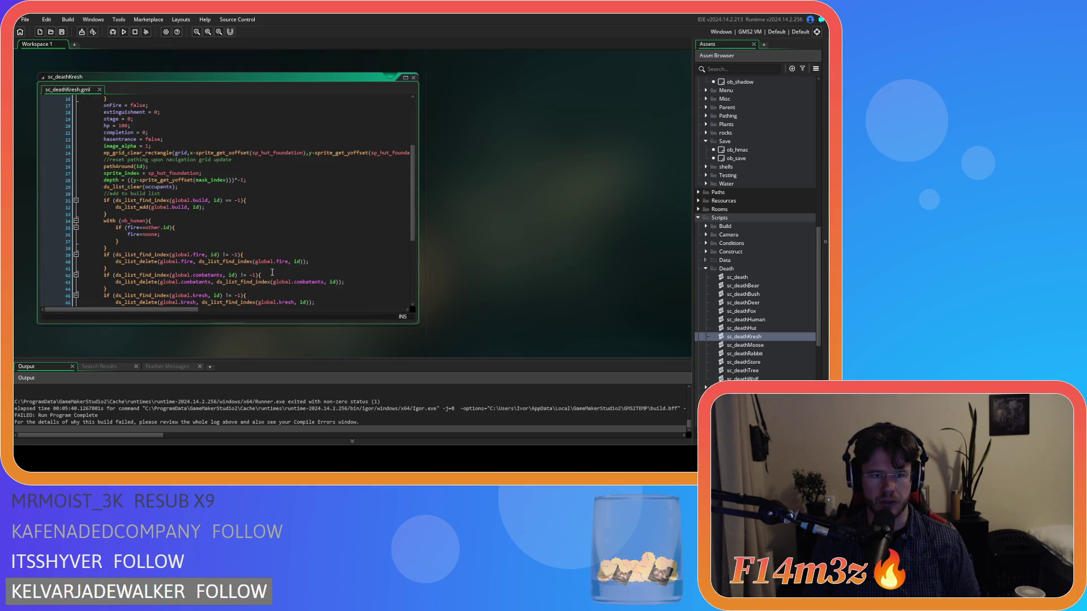
{"action": "scroll", "coordinate": [272, 272], "scroll_direction": "down", "scroll_amount": 7}
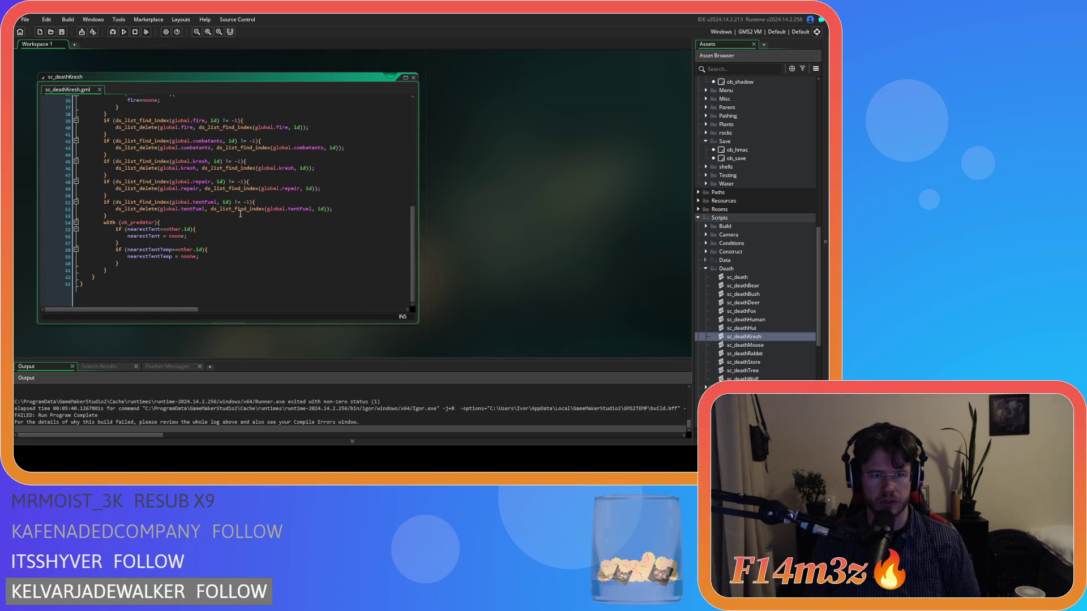
{"action": "left_click_drag", "start_coordinate": [233, 209], "coordinate": [107, 216]}
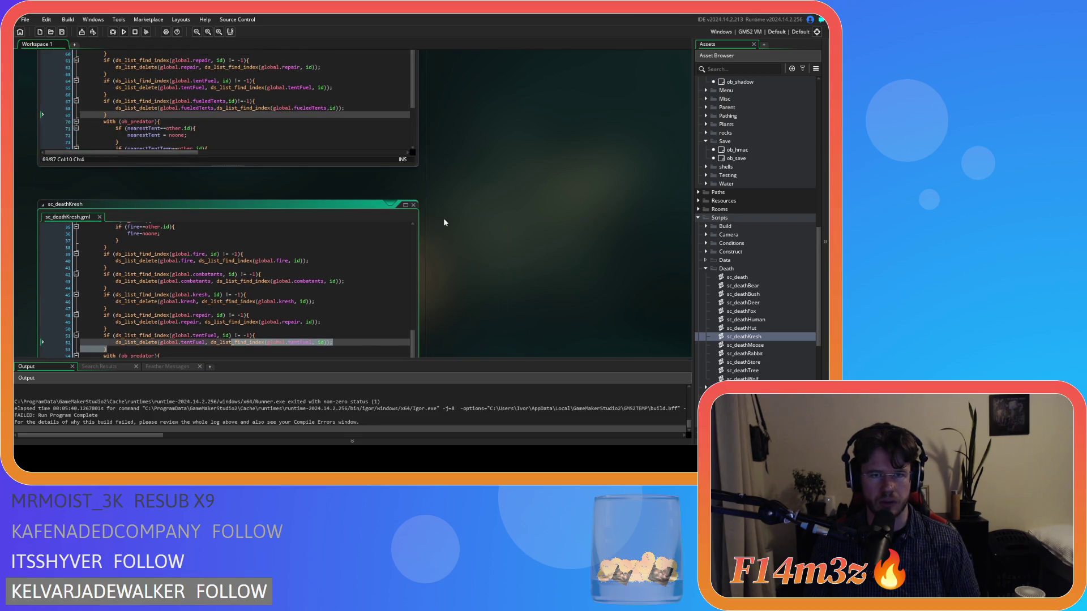
{"action": "left_click", "coordinate": [413, 204]}
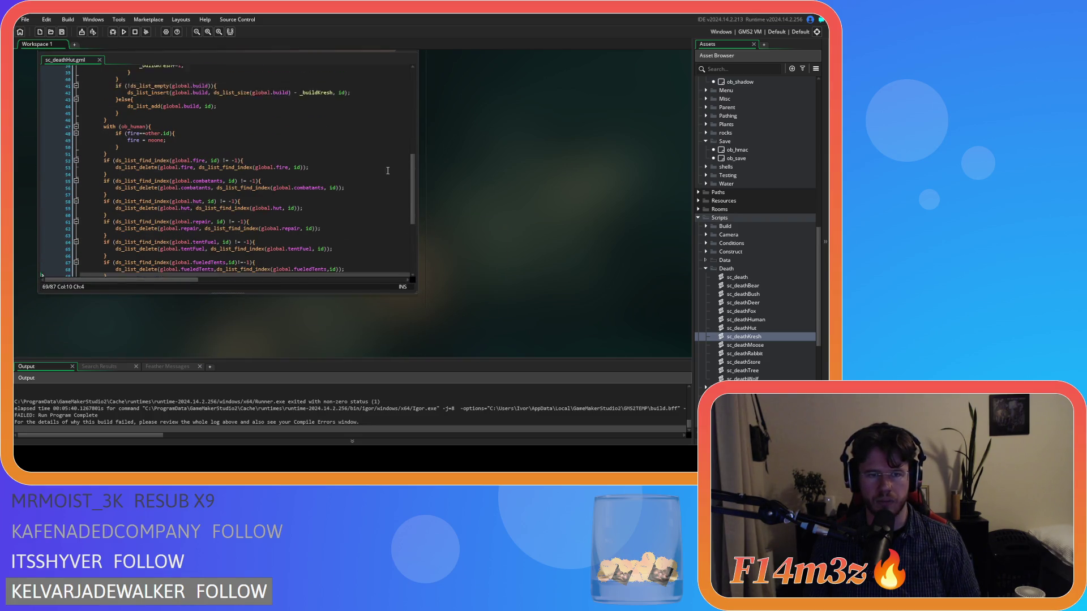
Go to the globals script ending with global.yearLength = 13440 and save the project.
{"action": "scroll", "coordinate": [412, 145], "scroll_direction": "up", "scroll_amount": 3}
{"action": "left_click", "coordinate": [408, 248]}
{"action": "scroll", "coordinate": [401, 258], "scroll_direction": "up", "scroll_amount": 2}
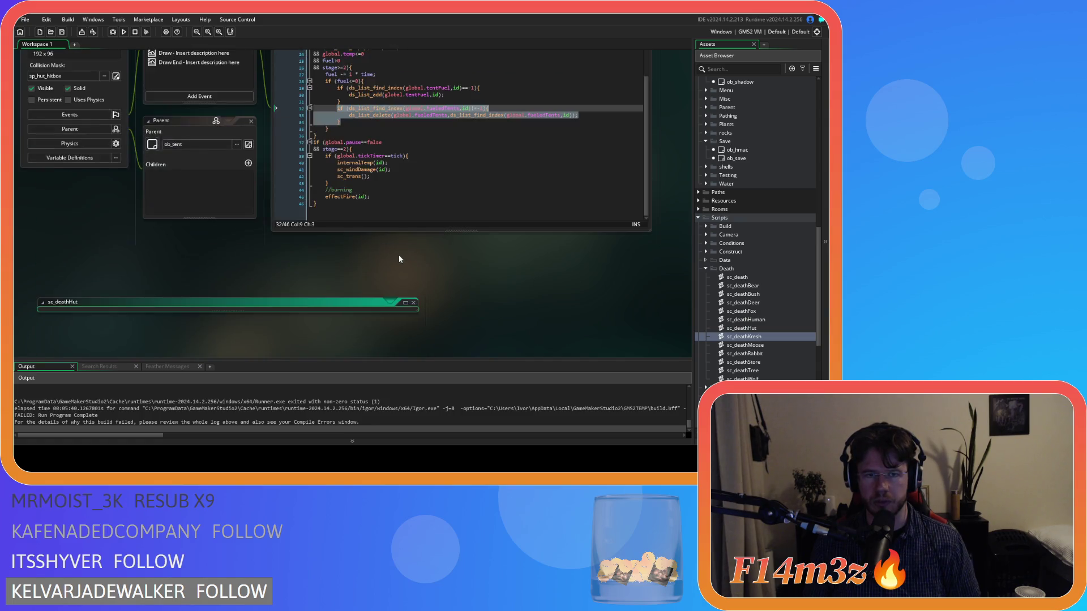
{"action": "scroll", "coordinate": [399, 256], "scroll_direction": "up", "scroll_amount": 1}
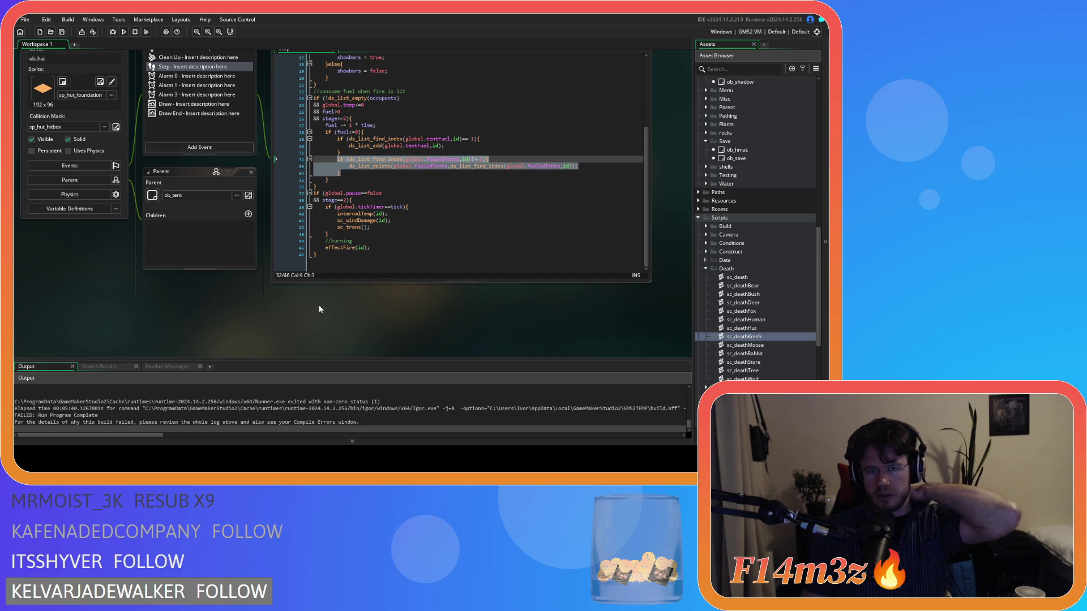
{"action": "scroll", "coordinate": [124, 205], "scroll_direction": "up", "scroll_amount": 2}
{"action": "scroll", "coordinate": [162, 279], "scroll_direction": "up", "scroll_amount": 4}
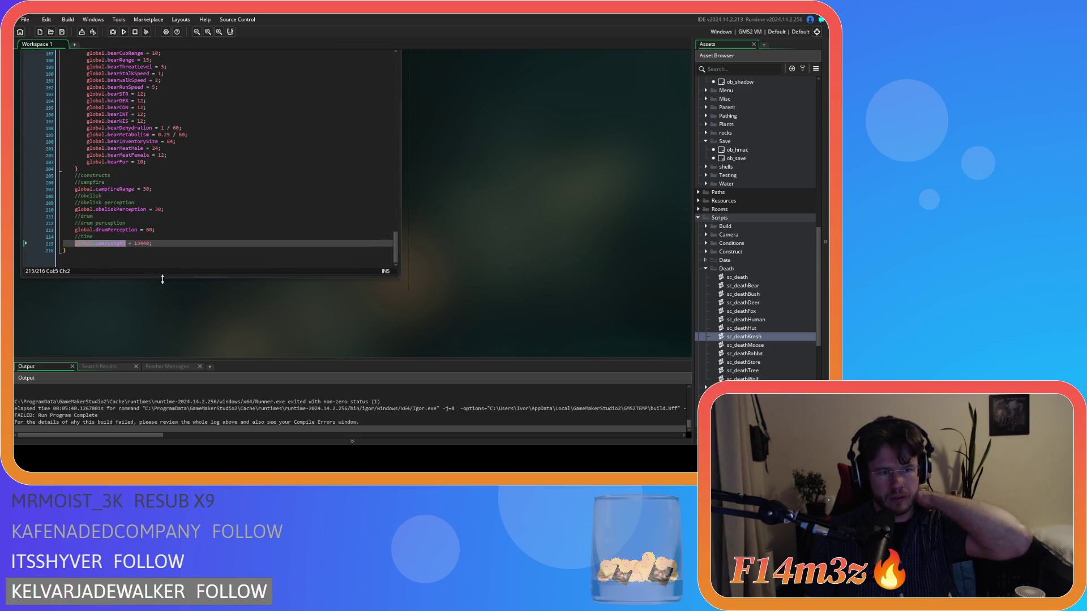
{"action": "left_click", "coordinate": [204, 243]}
{"action": "left_click", "coordinate": [62, 32]}
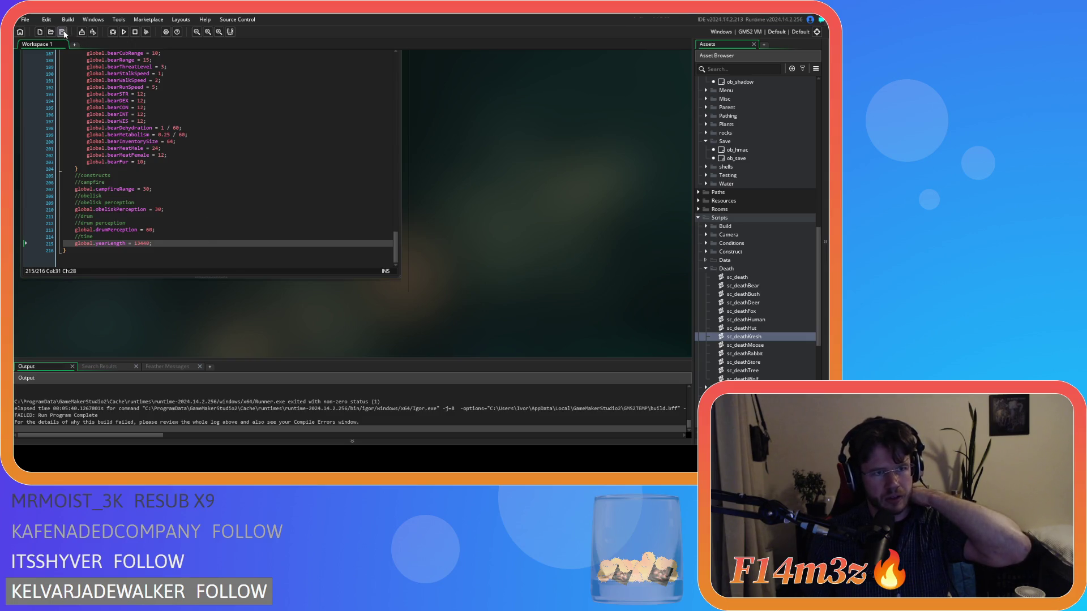
{"action": "scroll", "coordinate": [322, 235], "scroll_direction": "up", "scroll_amount": 4}
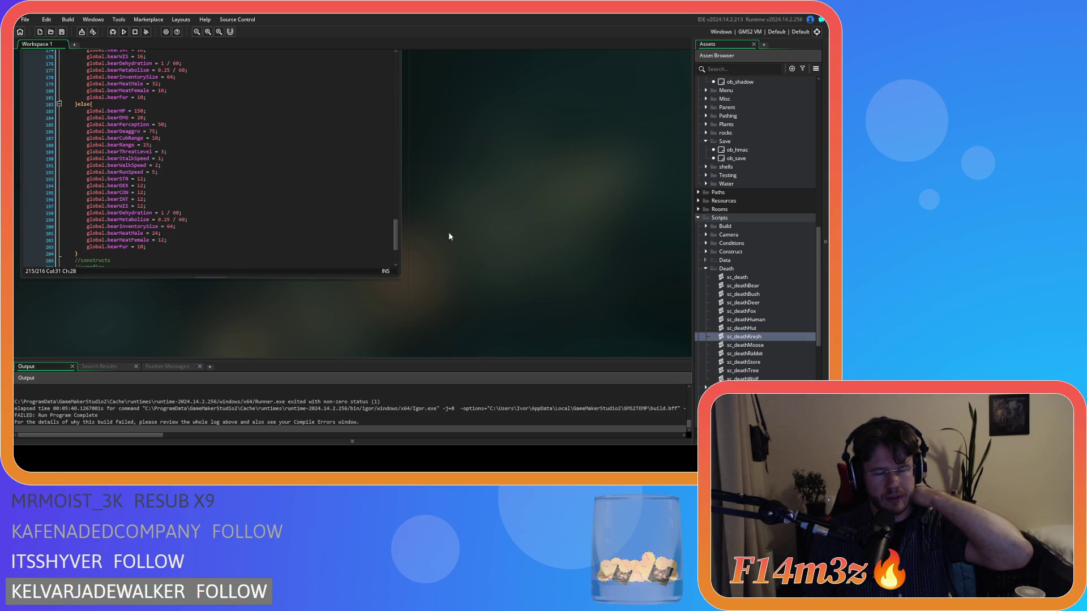
{"action": "scroll", "coordinate": [440, 237], "scroll_direction": "up", "scroll_amount": 2}
Close the sc_attributes window and scroll to the ob_weather Step event's Polar rate formulas.
{"action": "double_click", "coordinate": [398, 159]}
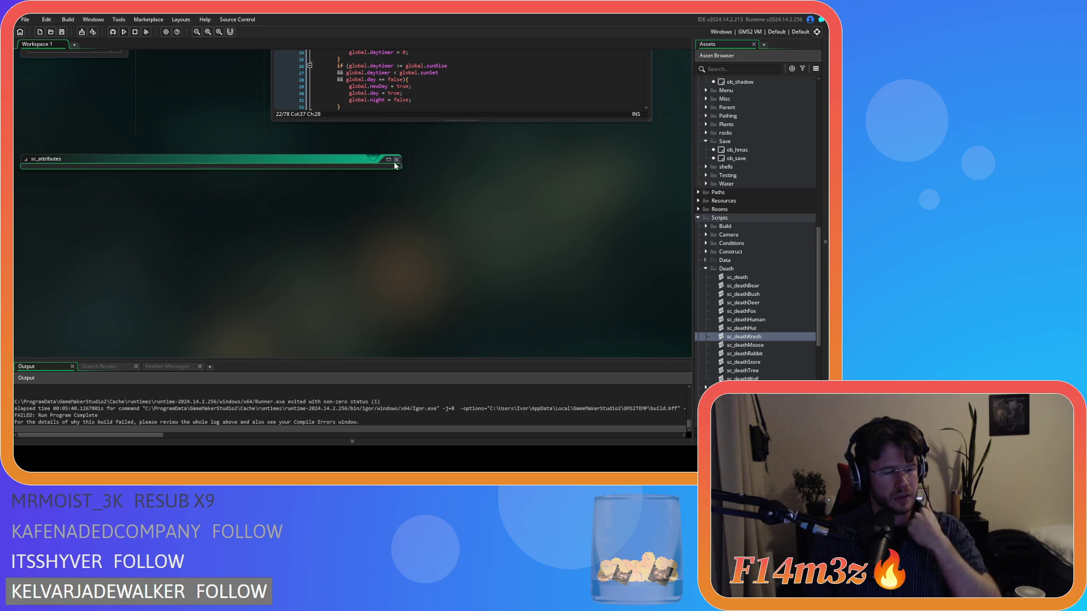
{"action": "left_click", "coordinate": [397, 160]}
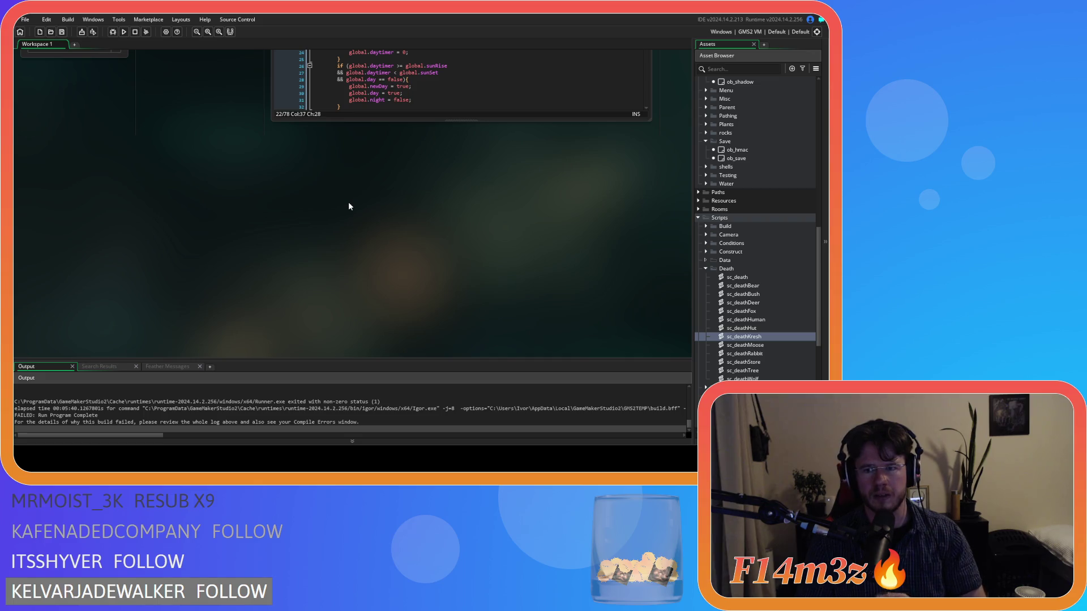
{"action": "scroll", "coordinate": [340, 209], "scroll_direction": "up", "scroll_amount": 5}
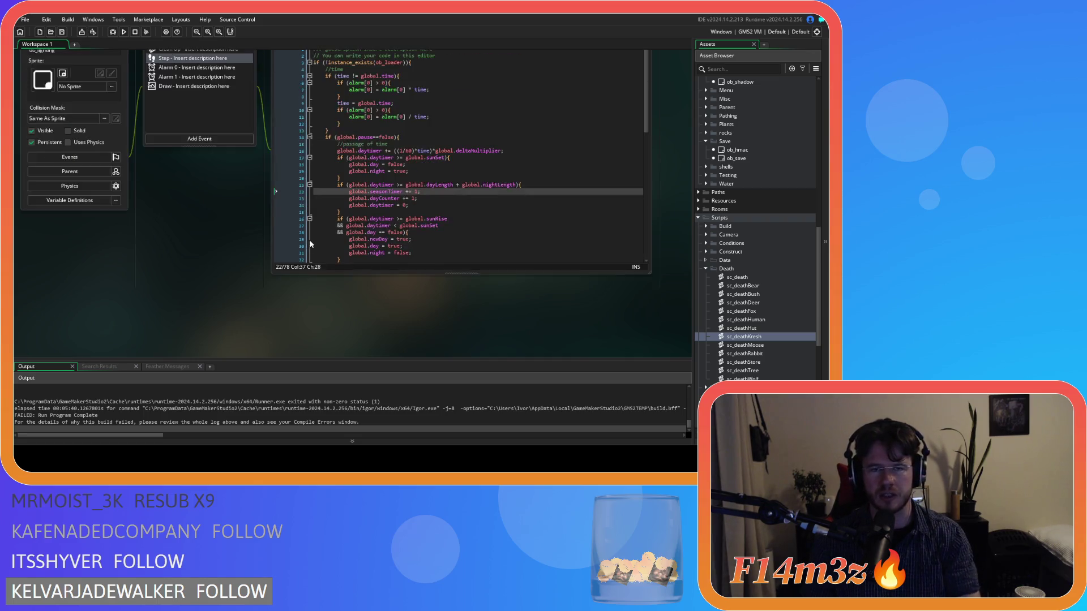
{"action": "scroll", "coordinate": [218, 294], "scroll_direction": "up", "scroll_amount": 4}
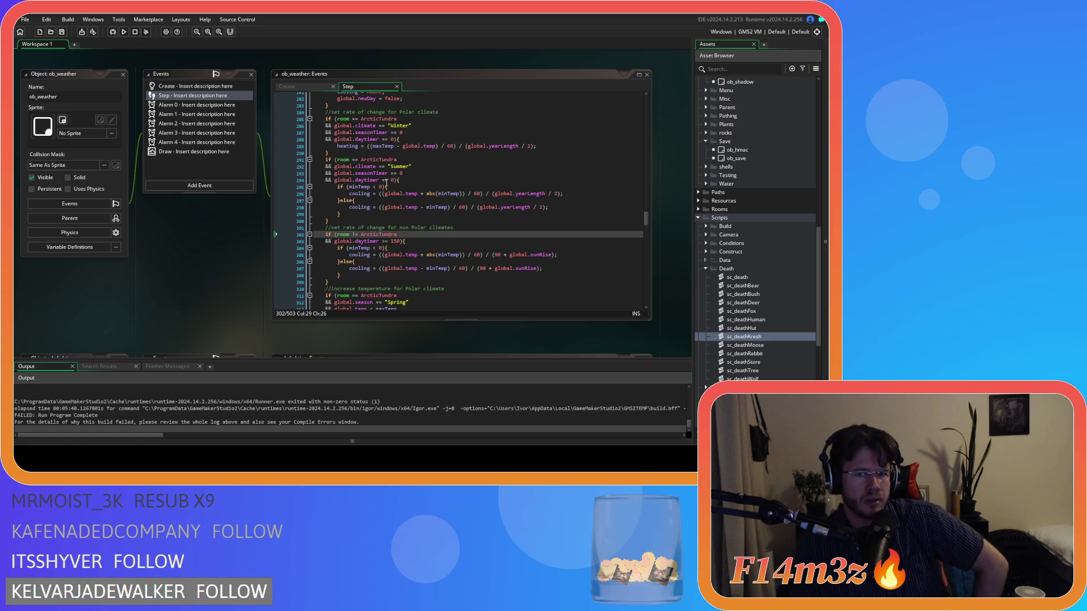
{"action": "scroll", "coordinate": [386, 182], "scroll_direction": "down", "scroll_amount": 4}
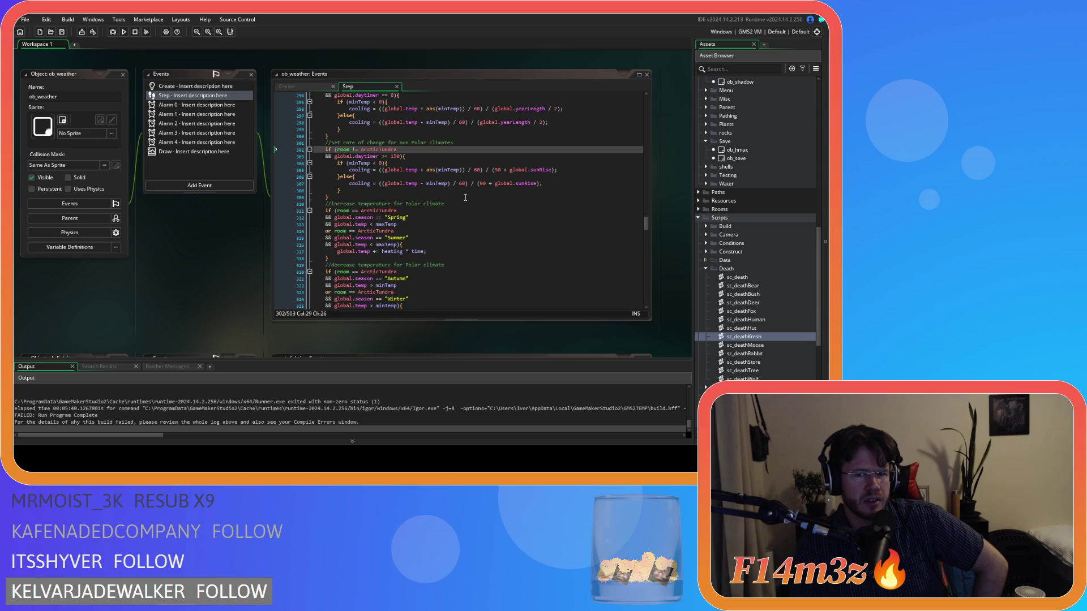
{"action": "scroll", "coordinate": [465, 197], "scroll_direction": "down", "scroll_amount": 14}
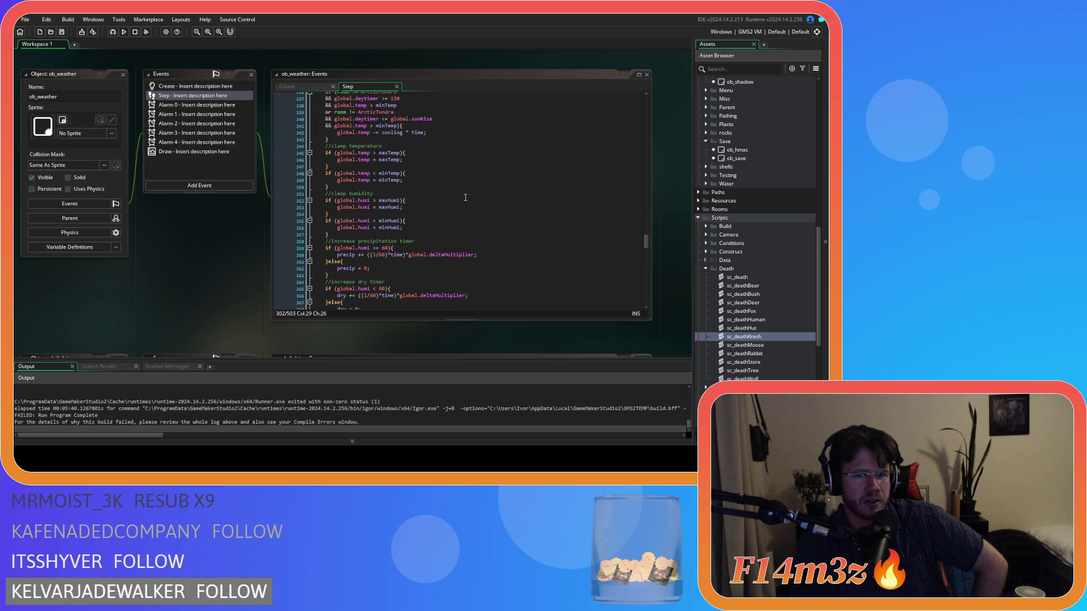
{"action": "scroll", "coordinate": [465, 197], "scroll_direction": "up", "scroll_amount": 1}
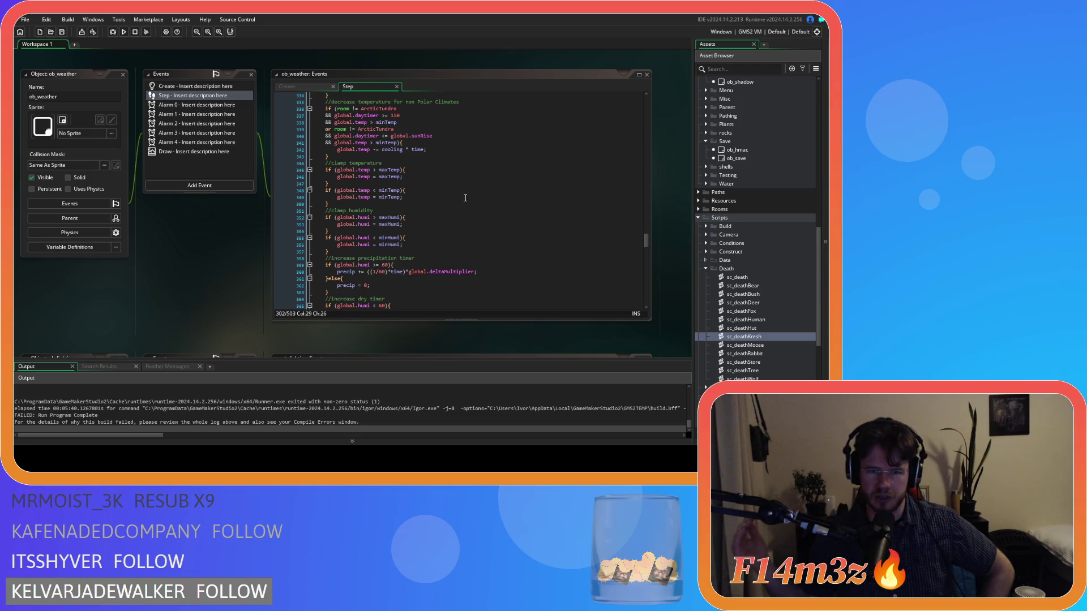
{"action": "scroll", "coordinate": [466, 198], "scroll_direction": "up", "scroll_amount": 16}
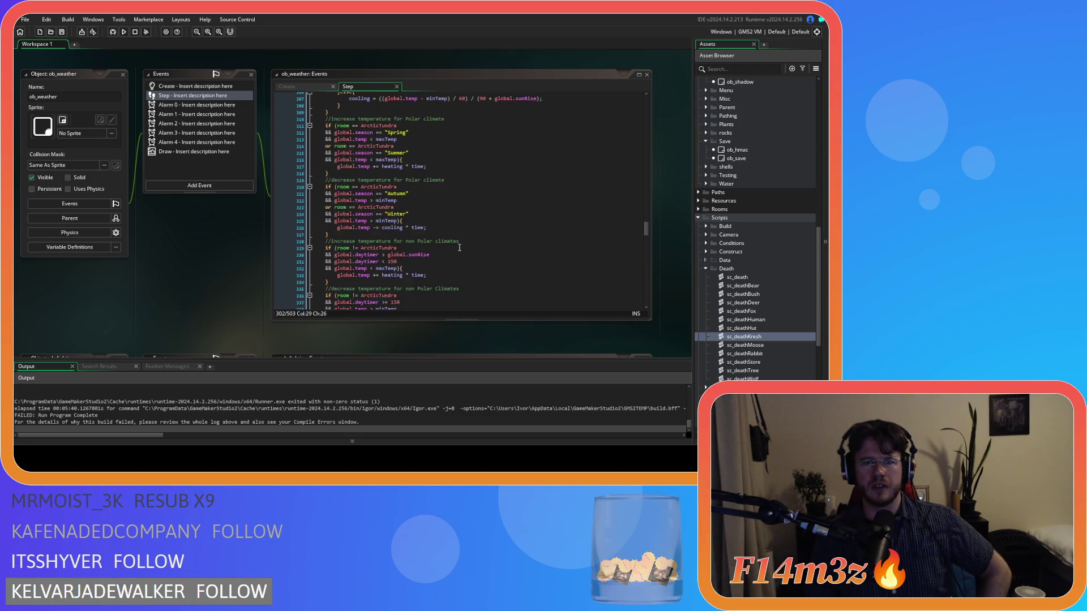
{"action": "scroll", "coordinate": [441, 259], "scroll_direction": "up", "scroll_amount": 9}
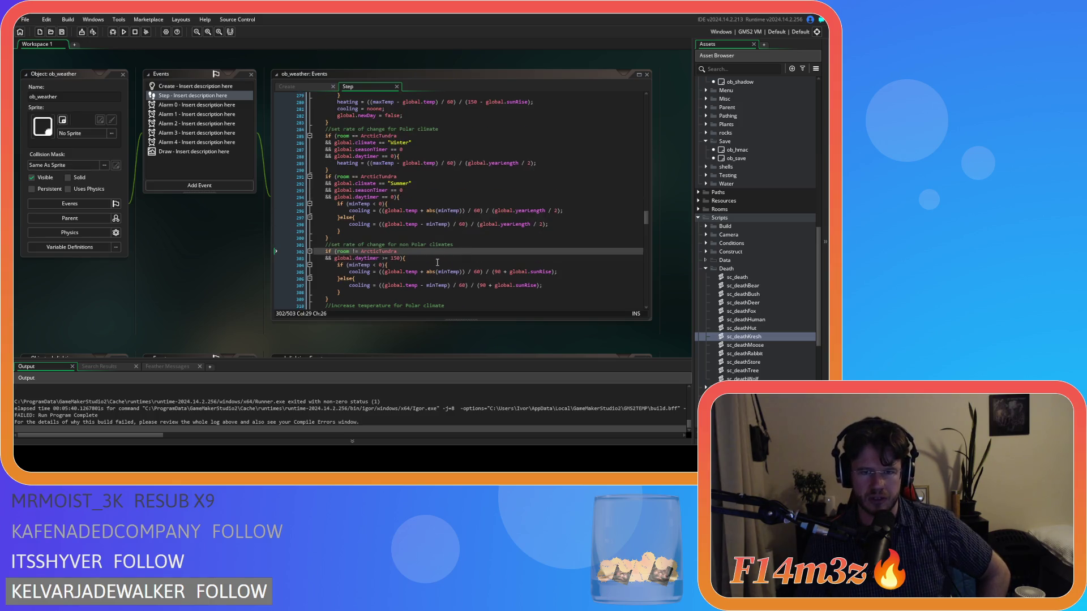
{"action": "scroll", "coordinate": [437, 263], "scroll_direction": "up", "scroll_amount": 4}
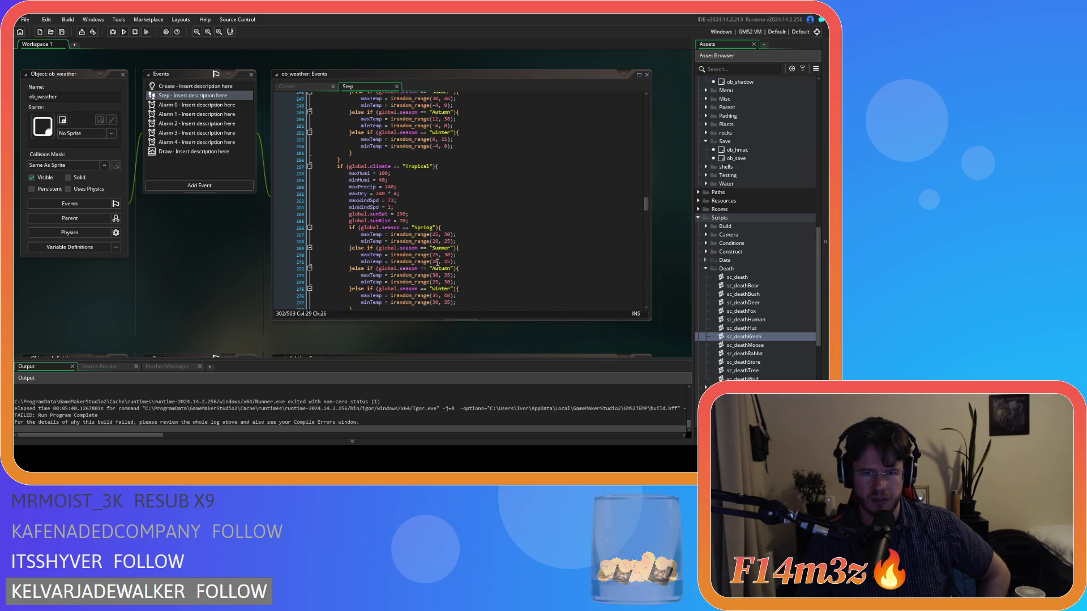
{"action": "scroll", "coordinate": [437, 263], "scroll_direction": "up", "scroll_amount": 20}
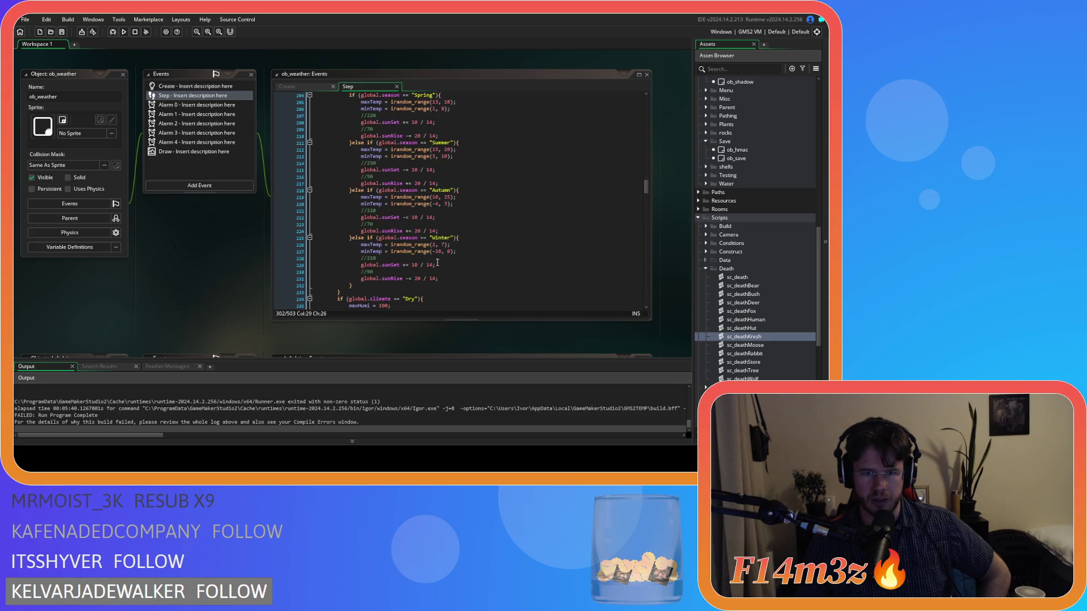
{"action": "scroll", "coordinate": [437, 262], "scroll_direction": "up", "scroll_amount": 2}
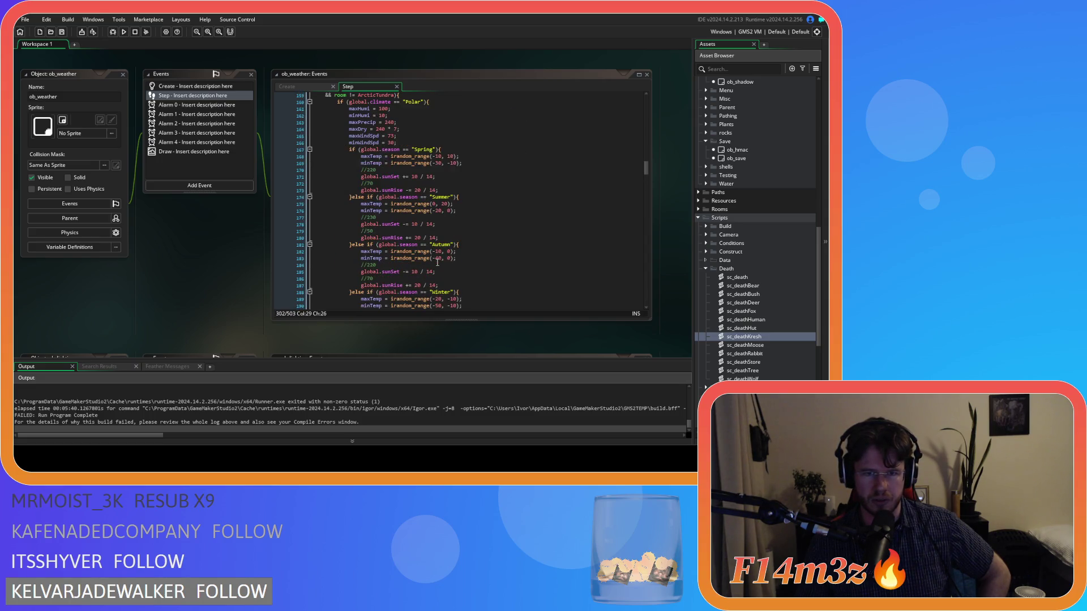
{"action": "mouse_move", "coordinate": [432, 241]}
{"action": "scroll", "coordinate": [436, 235], "scroll_direction": "up", "scroll_amount": 4}
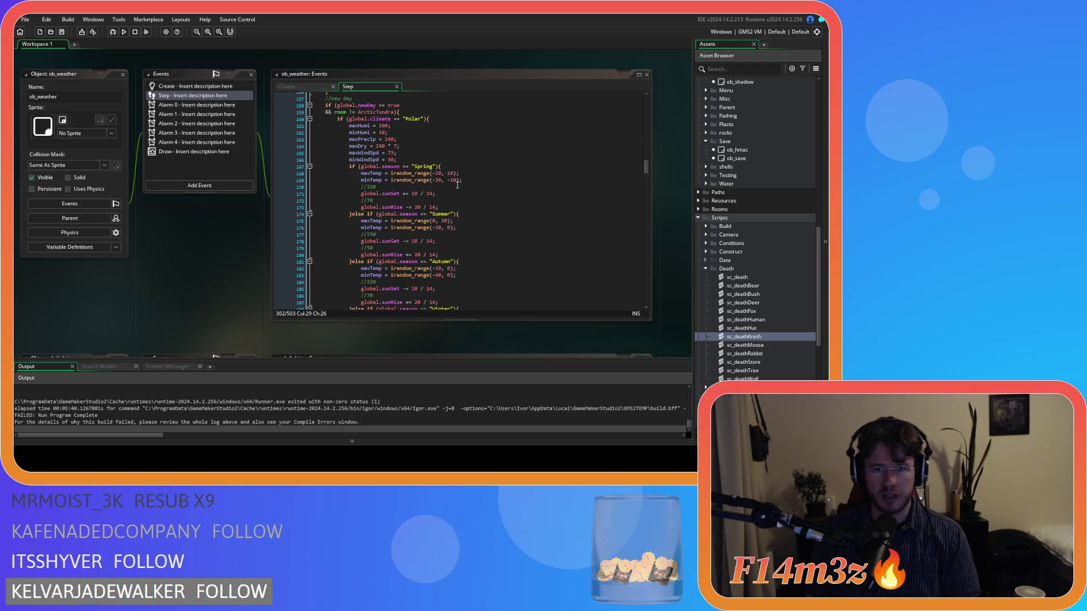
{"action": "left_click", "coordinate": [453, 119]}
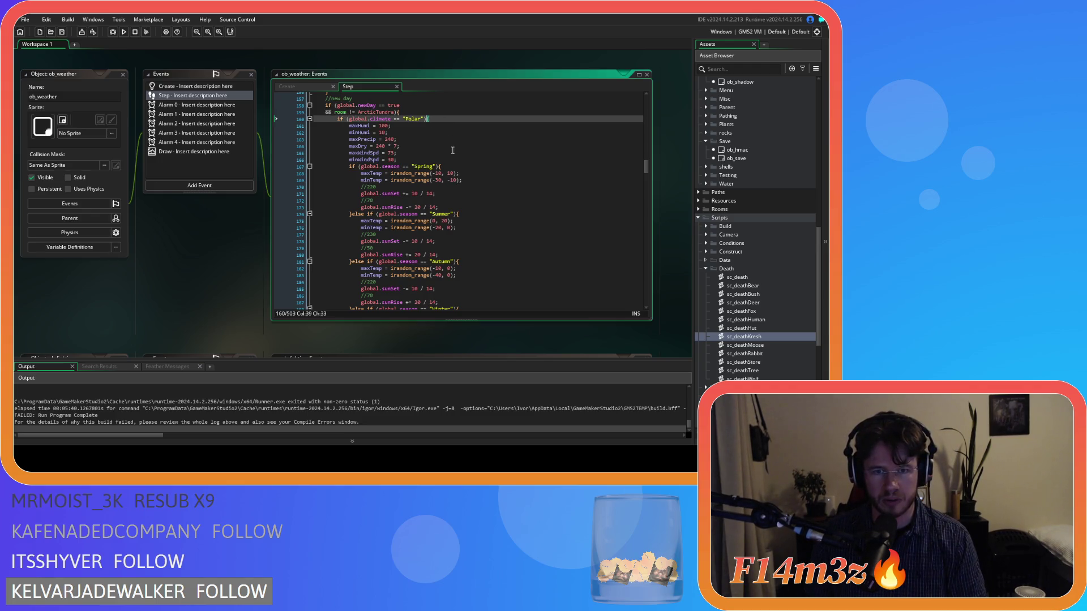
{"action": "scroll", "coordinate": [457, 155], "scroll_direction": "down", "scroll_amount": 4}
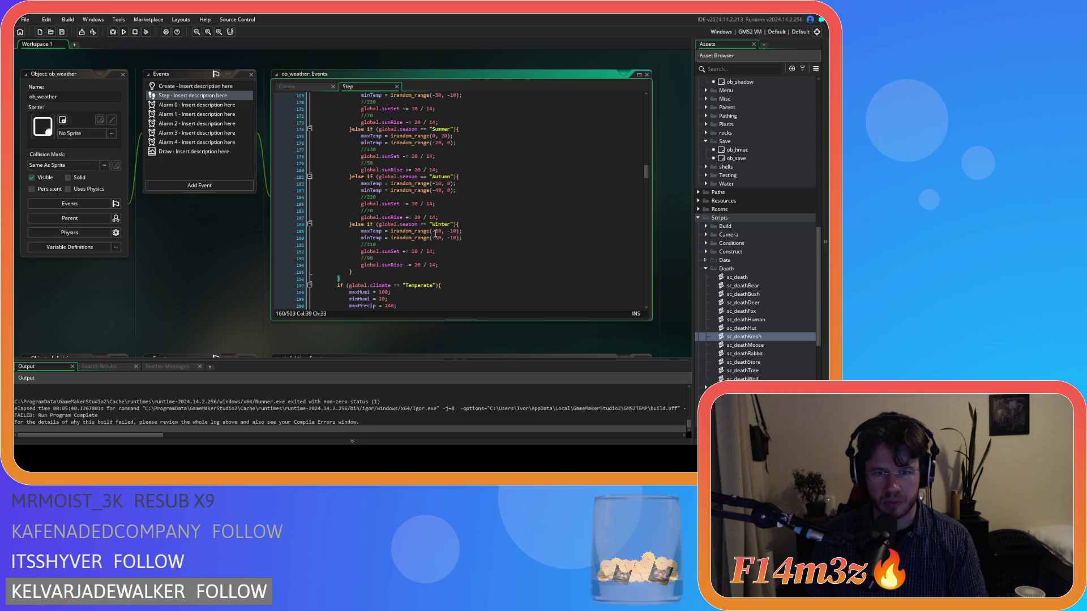
{"action": "double_click", "coordinate": [437, 231]}
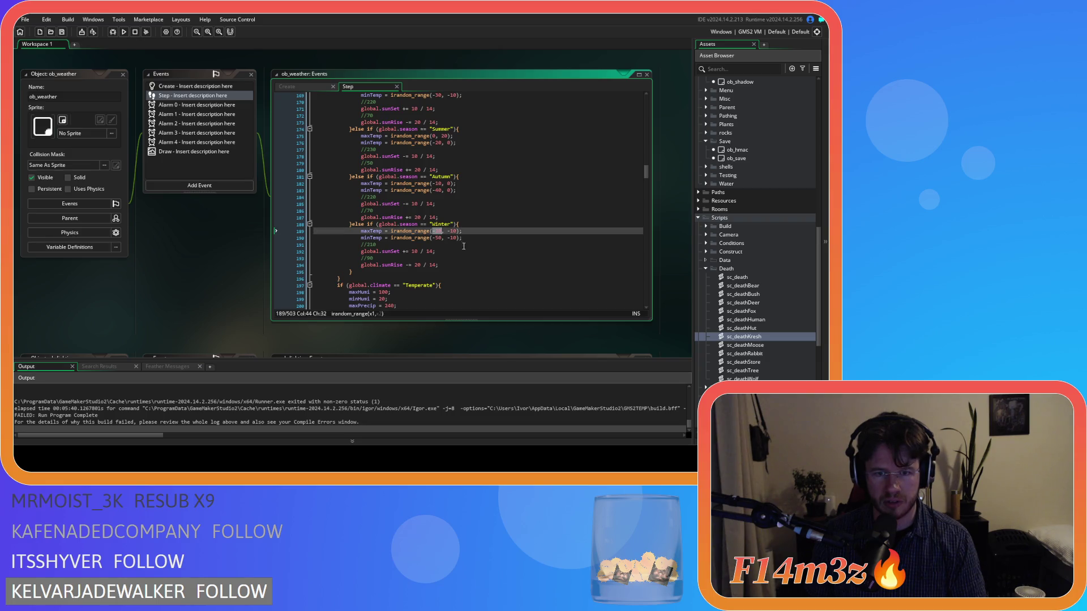
Change the Polar Winter ranges to irandom_range(-20, -10) and irandom_range(-50, -10).
{"action": "left_click", "coordinate": [444, 238]}
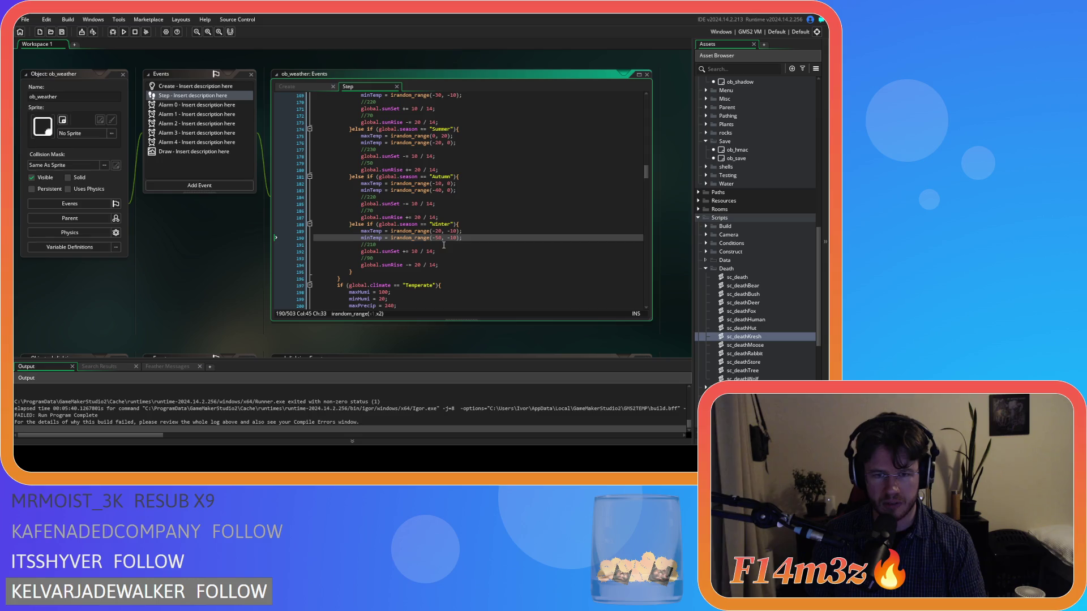
{"action": "left_click_drag", "start_coordinate": [450, 231], "coordinate": [440, 234]}
{"action": "type", "text": "2"}
{"action": "key", "text": "Down"}
{"action": "left_click_drag", "start_coordinate": [446, 239], "coordinate": [454, 239]}
{"action": "type", "text": "1"}
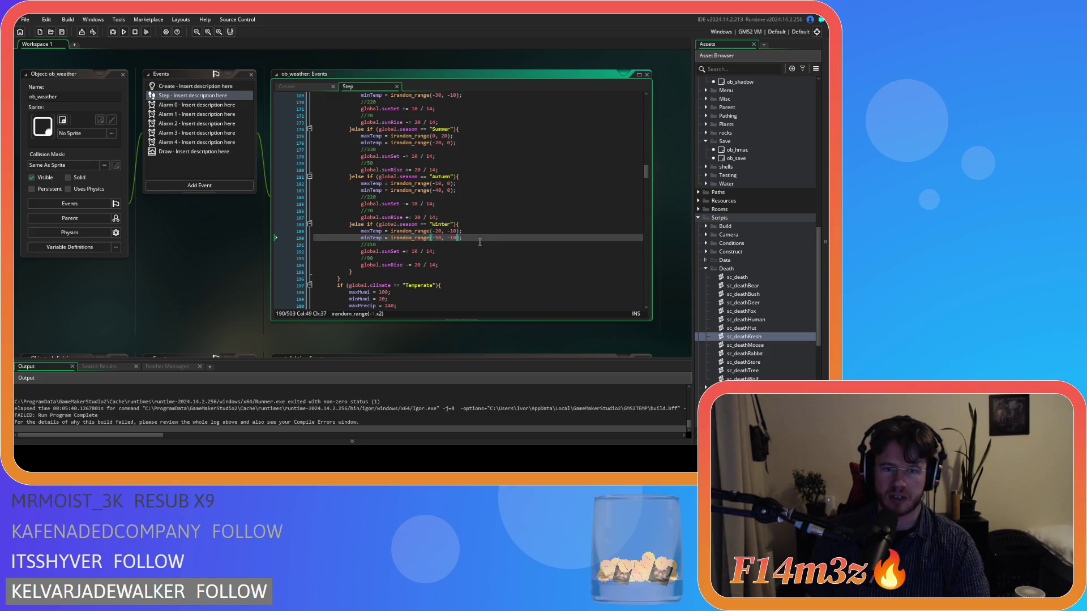
Comment out the clamp temperature and humidity blocks with Ctrl+K.
{"action": "scroll", "coordinate": [479, 242], "scroll_direction": "down", "scroll_amount": 20}
{"action": "scroll", "coordinate": [474, 239], "scroll_direction": "down", "scroll_amount": 15}
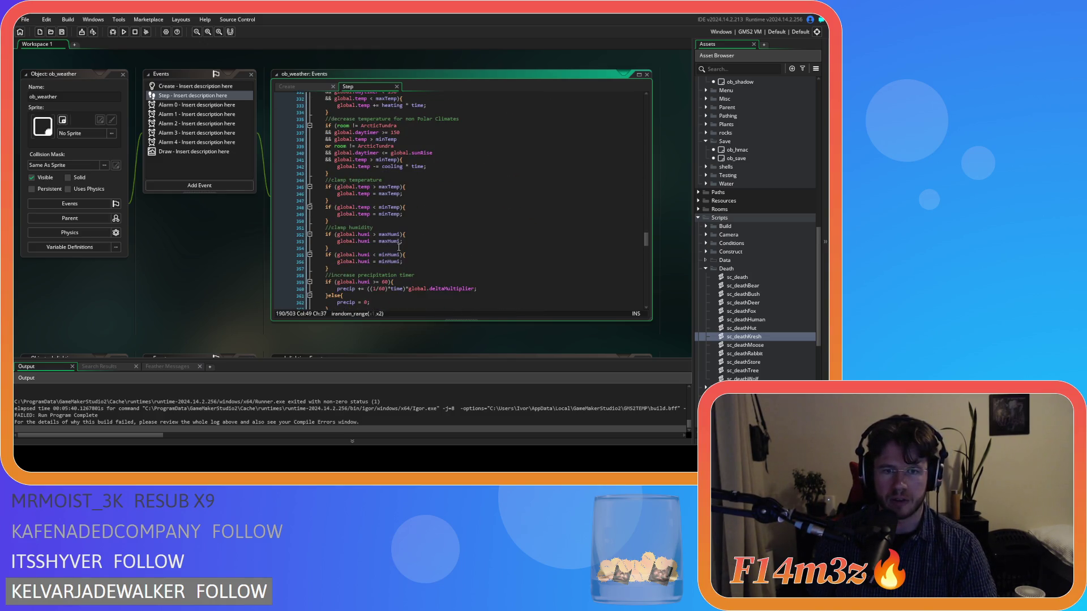
{"action": "left_click_drag", "start_coordinate": [338, 273], "coordinate": [324, 190]}
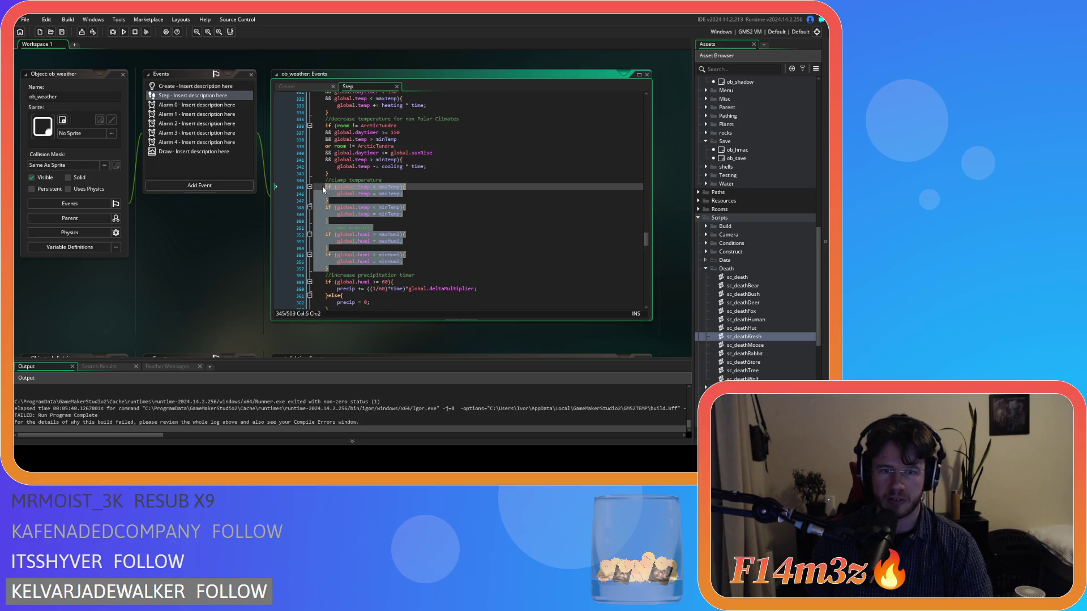
{"action": "key", "text": "ctrl+k"}
{"action": "left_click", "coordinate": [423, 221]}
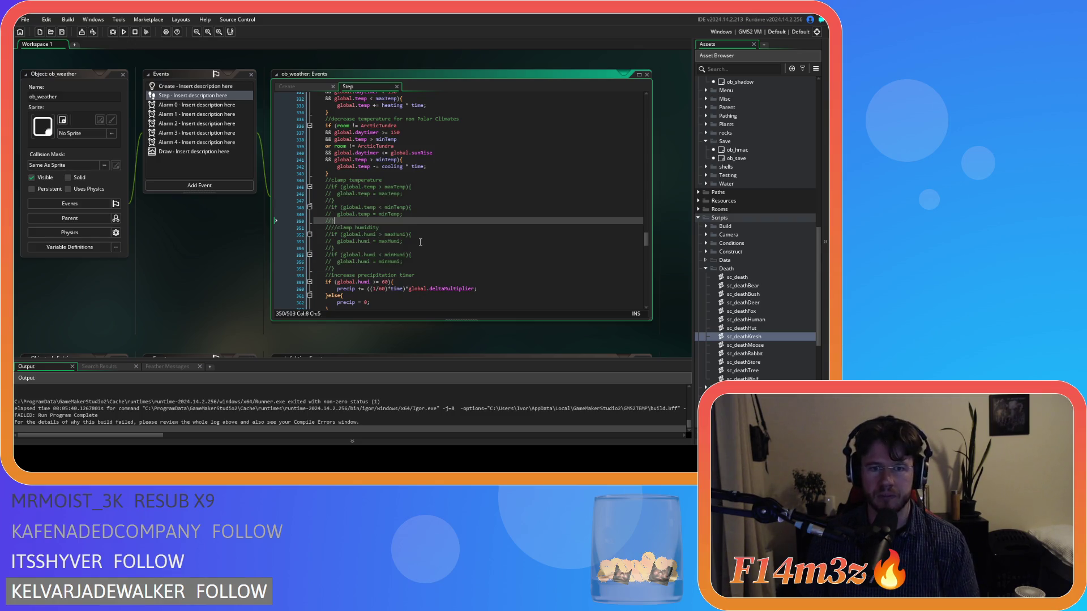
{"action": "scroll", "coordinate": [420, 242], "scroll_direction": "up", "scroll_amount": 4}
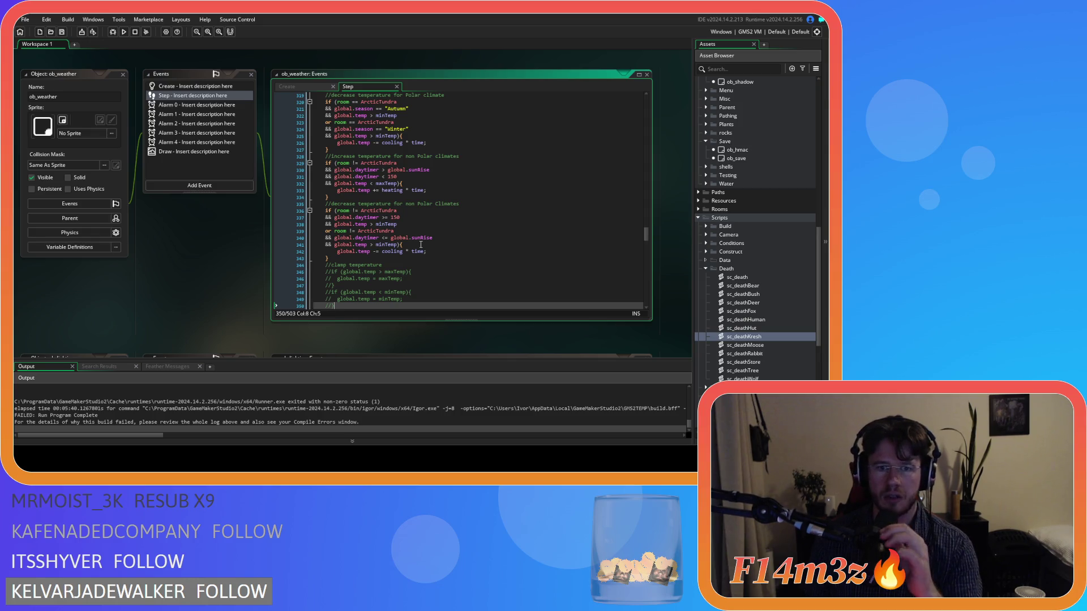
{"action": "scroll", "coordinate": [420, 242], "scroll_direction": "up", "scroll_amount": 13}
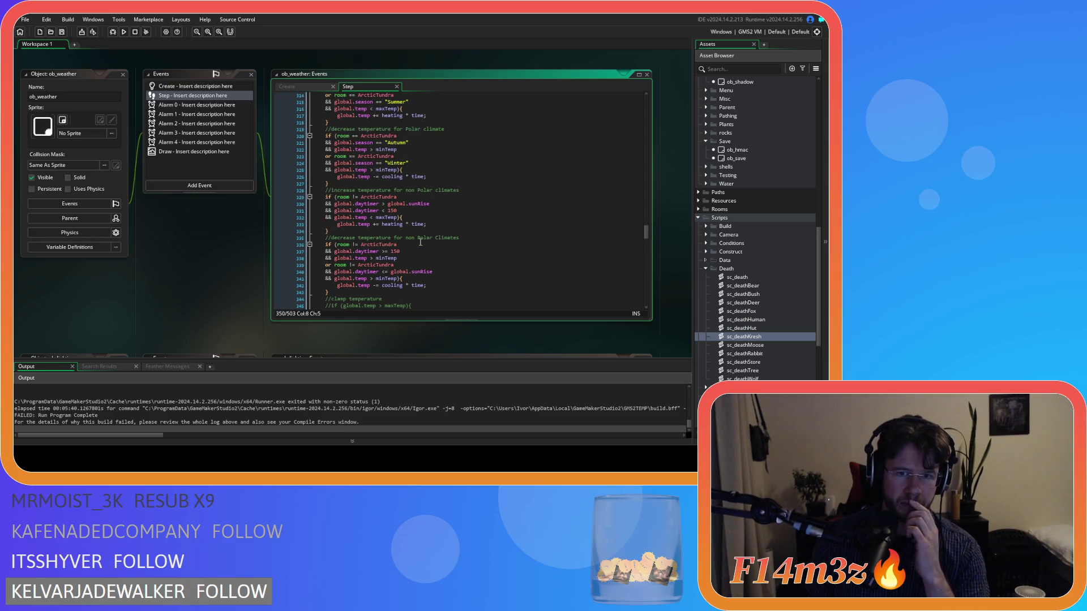
{"action": "scroll", "coordinate": [420, 242], "scroll_direction": "up", "scroll_amount": 1}
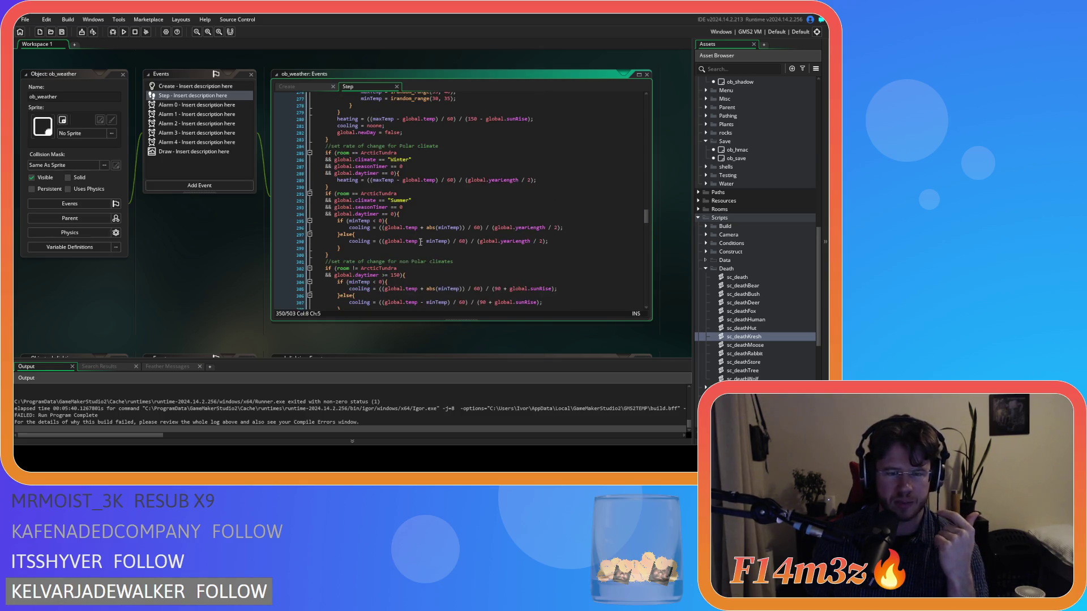
{"action": "scroll", "coordinate": [420, 243], "scroll_direction": "up", "scroll_amount": 1}
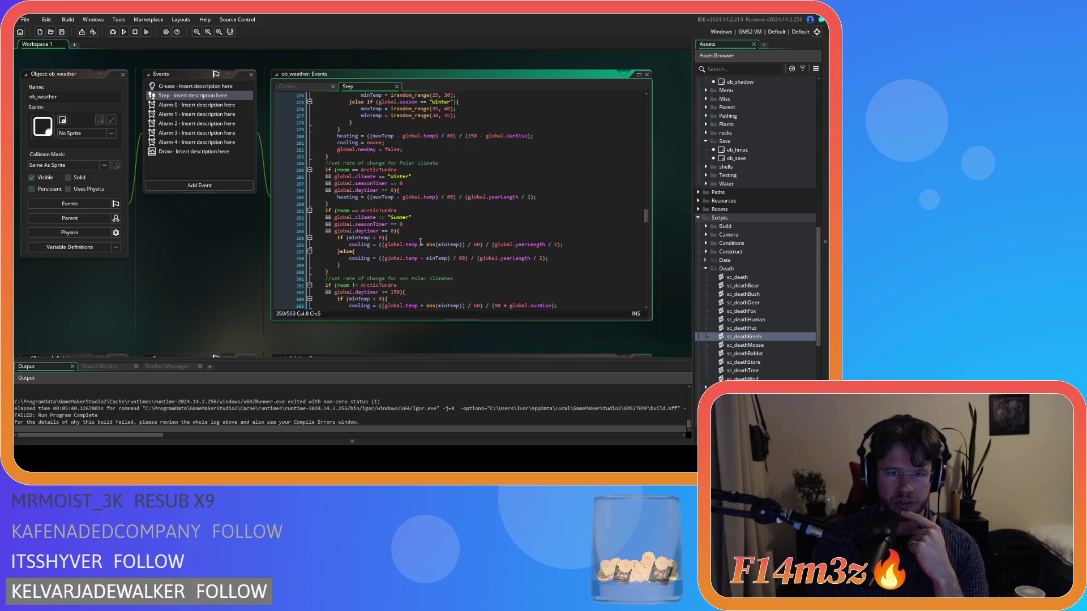
{"action": "scroll", "coordinate": [418, 246], "scroll_direction": "up", "scroll_amount": 7}
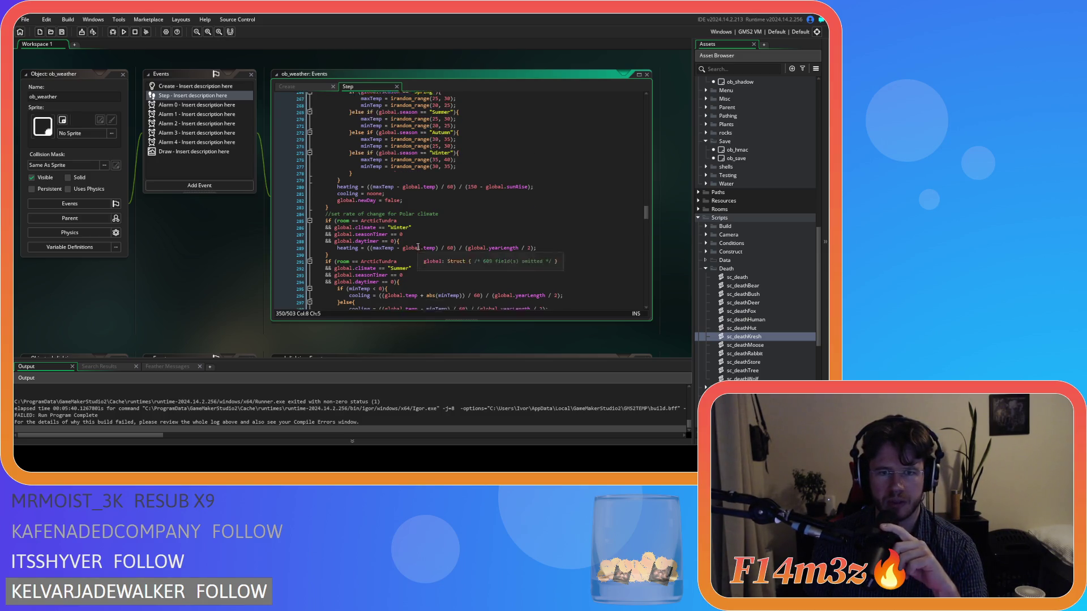
{"action": "scroll", "coordinate": [418, 246], "scroll_direction": "down", "scroll_amount": 14}
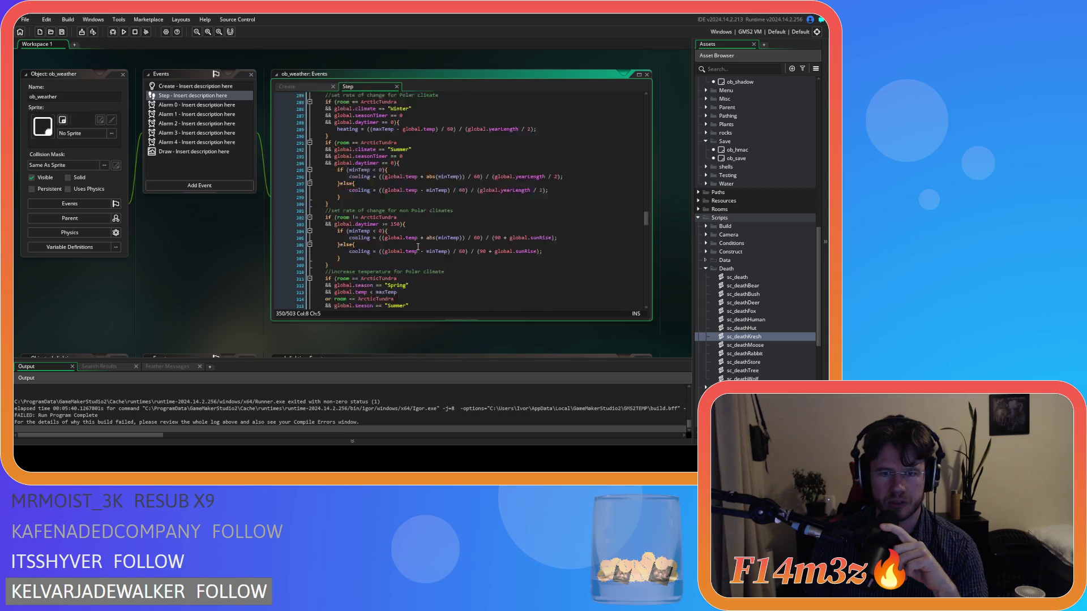
{"action": "scroll", "coordinate": [418, 246], "scroll_direction": "down", "scroll_amount": 3}
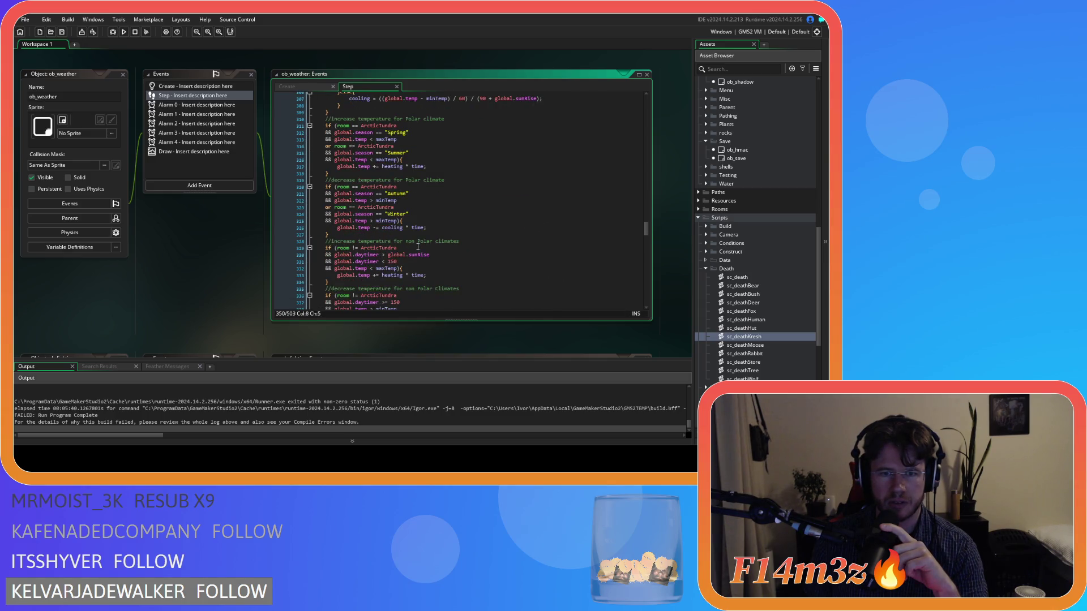
{"action": "scroll", "coordinate": [418, 246], "scroll_direction": "down", "scroll_amount": 3}
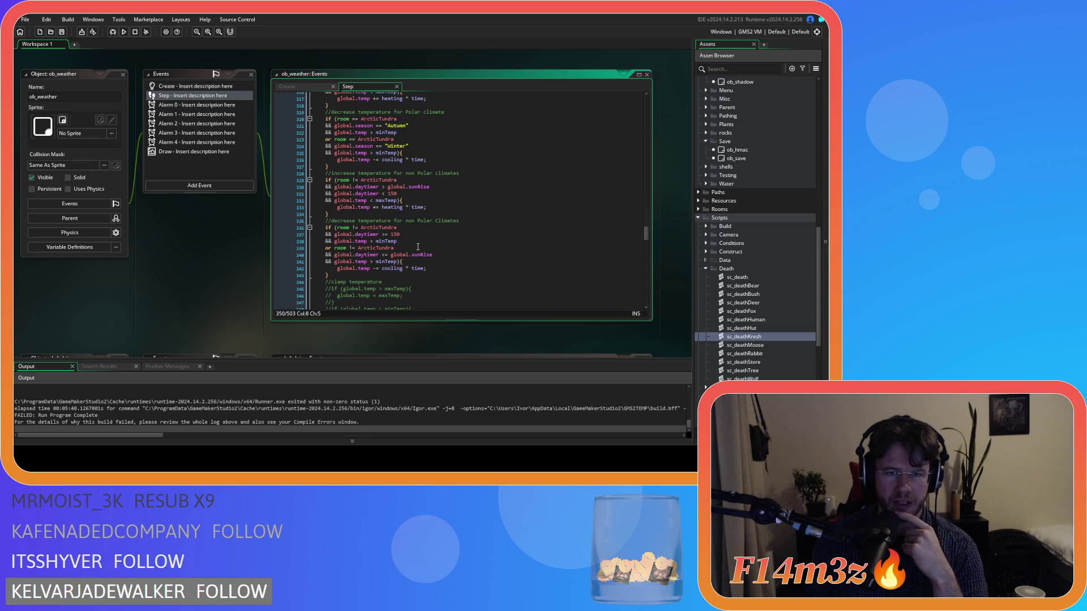
{"action": "scroll", "coordinate": [418, 247], "scroll_direction": "up", "scroll_amount": 4}
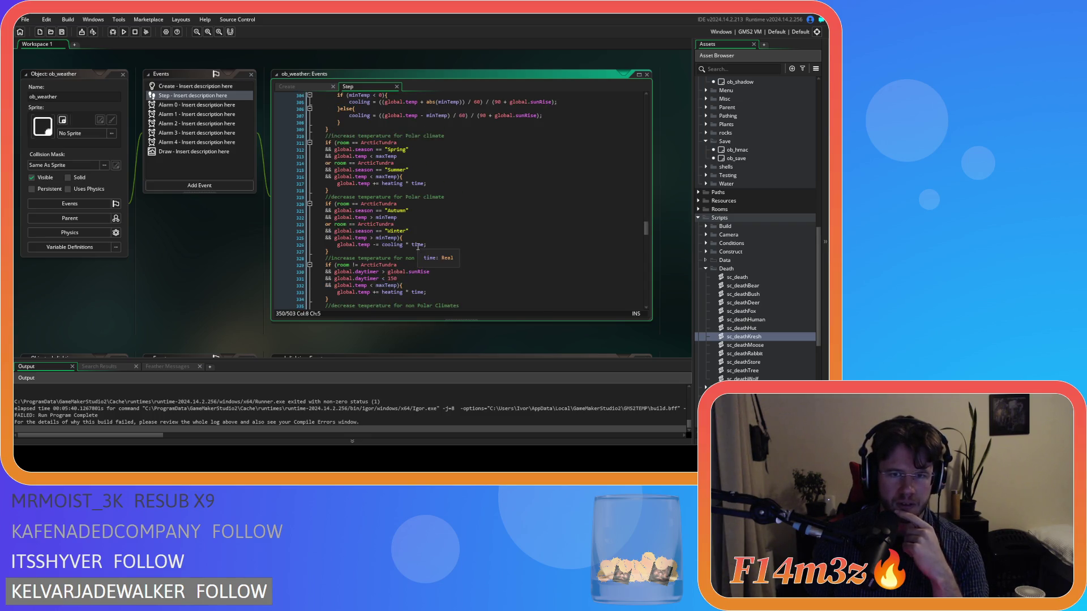
{"action": "scroll", "coordinate": [418, 247], "scroll_direction": "down", "scroll_amount": 3}
{"action": "left_click", "coordinate": [432, 224]}
{"action": "left_click", "coordinate": [453, 191]}
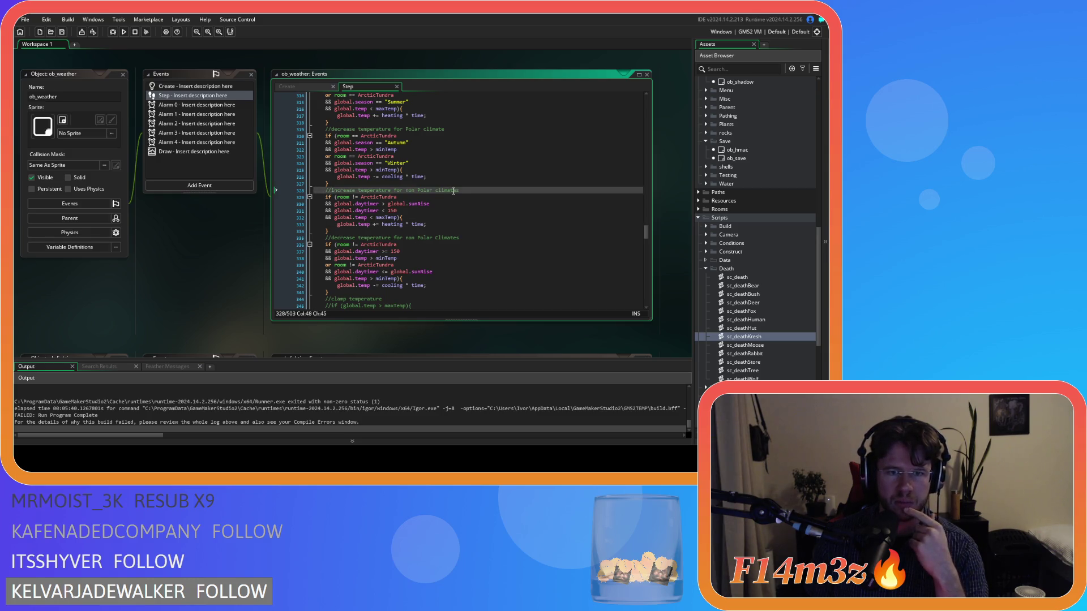
{"action": "scroll", "coordinate": [453, 197], "scroll_direction": "up", "scroll_amount": 10}
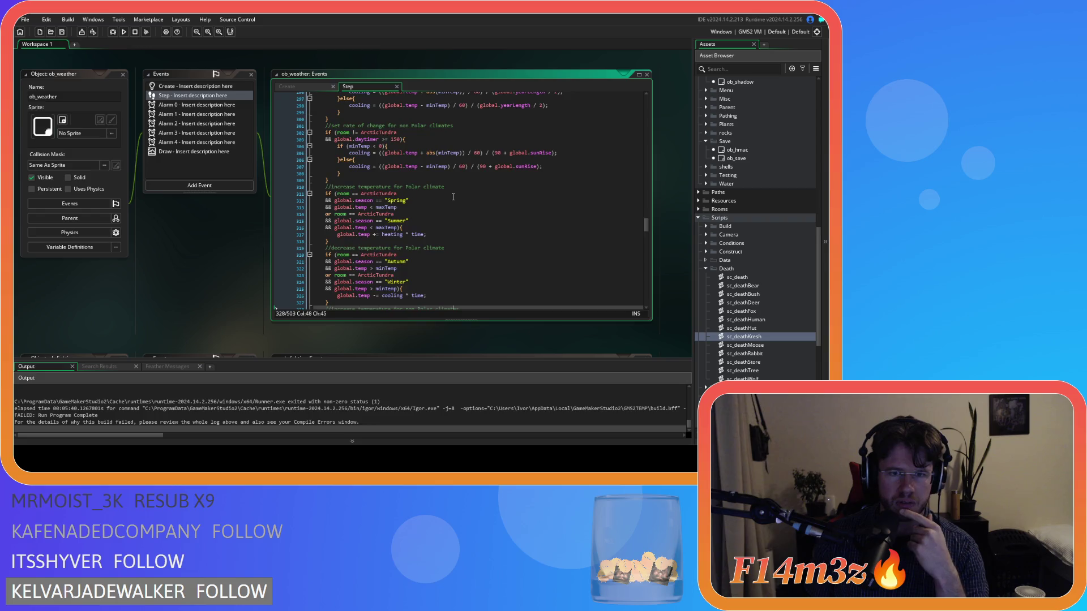
{"action": "scroll", "coordinate": [453, 197], "scroll_direction": "up", "scroll_amount": 9}
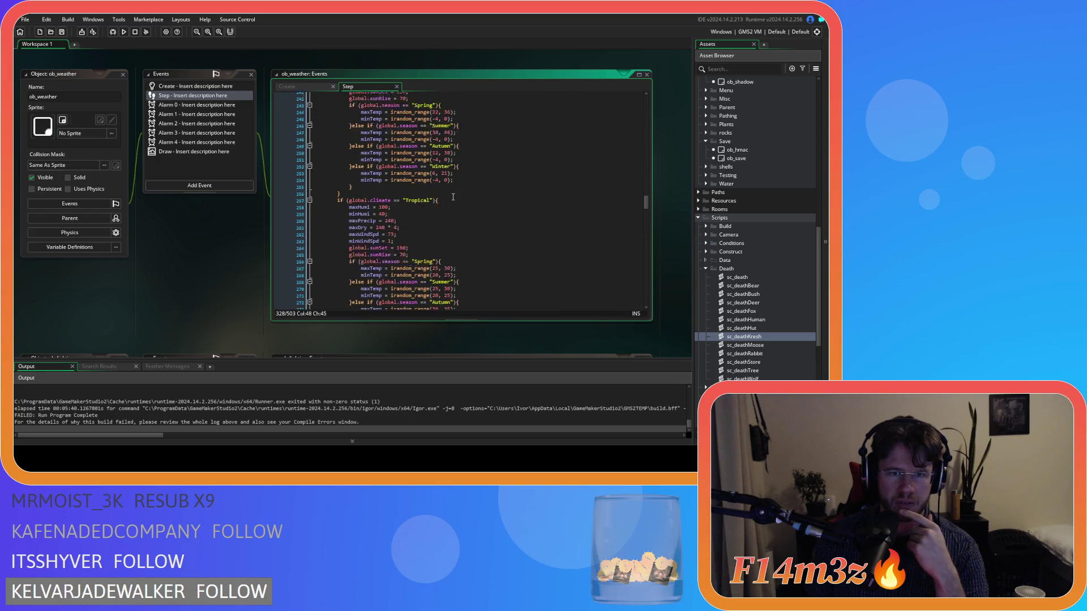
{"action": "scroll", "coordinate": [451, 202], "scroll_direction": "down", "scroll_amount": 3}
{"action": "left_click", "coordinate": [445, 187]}
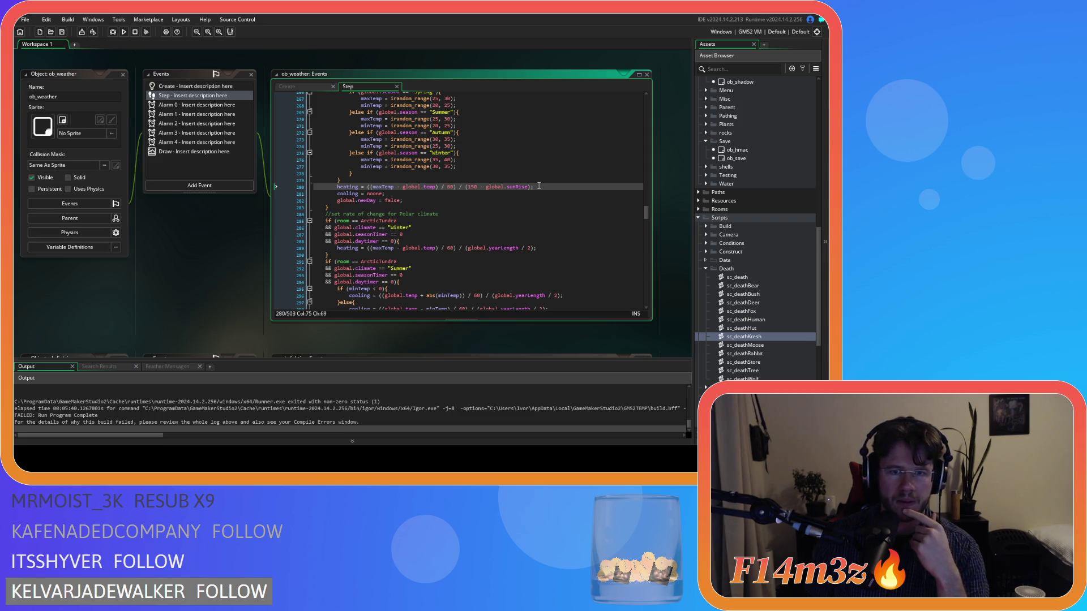
{"action": "mouse_move", "coordinate": [502, 187]}
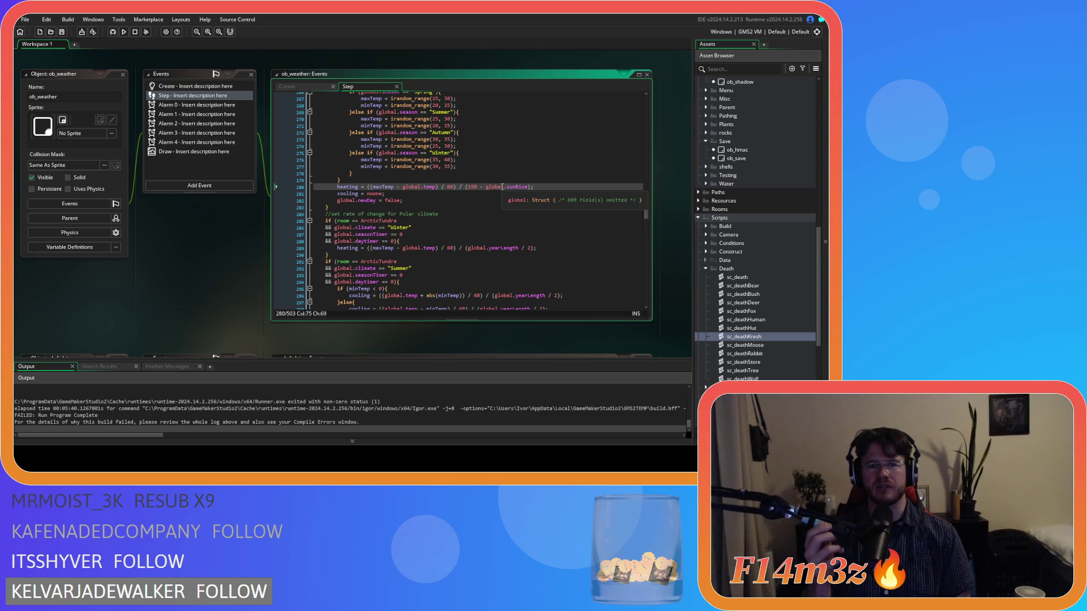
{"action": "scroll", "coordinate": [482, 204], "scroll_direction": "down", "scroll_amount": 5}
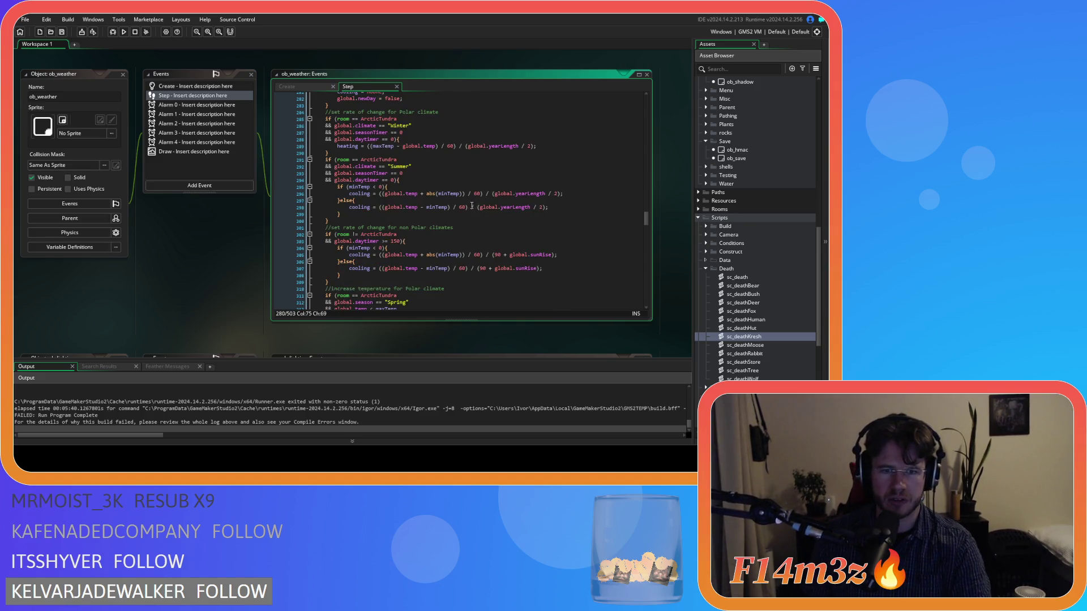
{"action": "scroll", "coordinate": [475, 205], "scroll_direction": "down", "scroll_amount": 4}
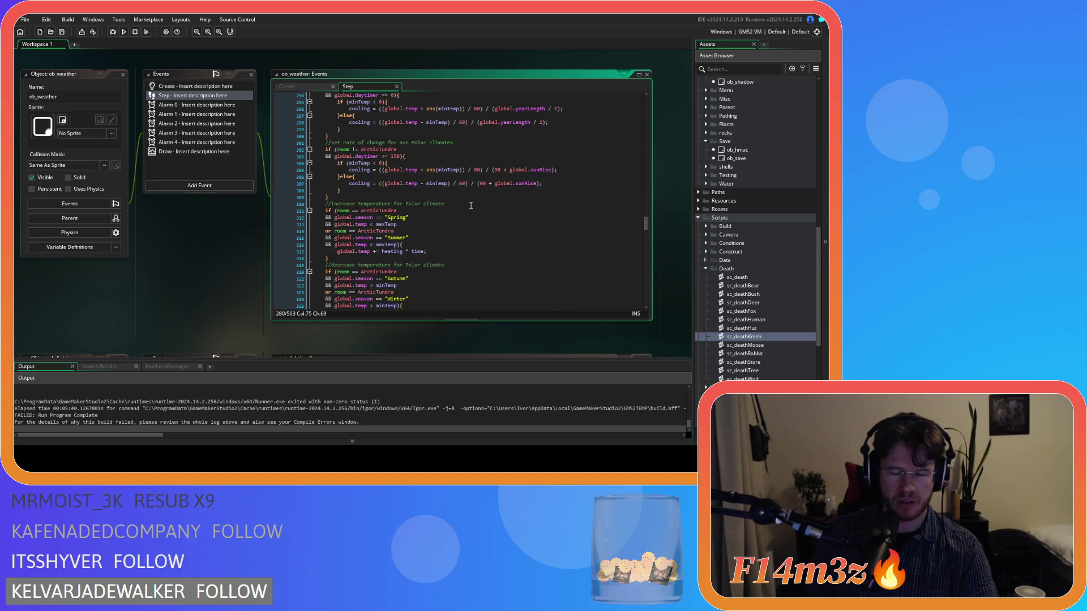
{"action": "scroll", "coordinate": [470, 206], "scroll_direction": "up", "scroll_amount": 3}
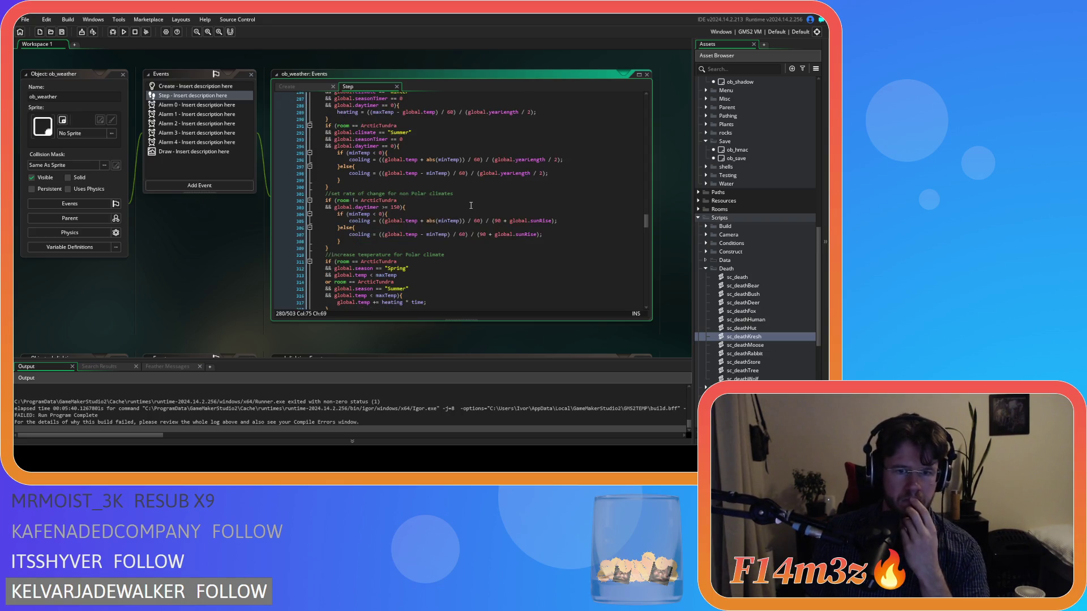
{"action": "scroll", "coordinate": [470, 206], "scroll_direction": "up", "scroll_amount": 2}
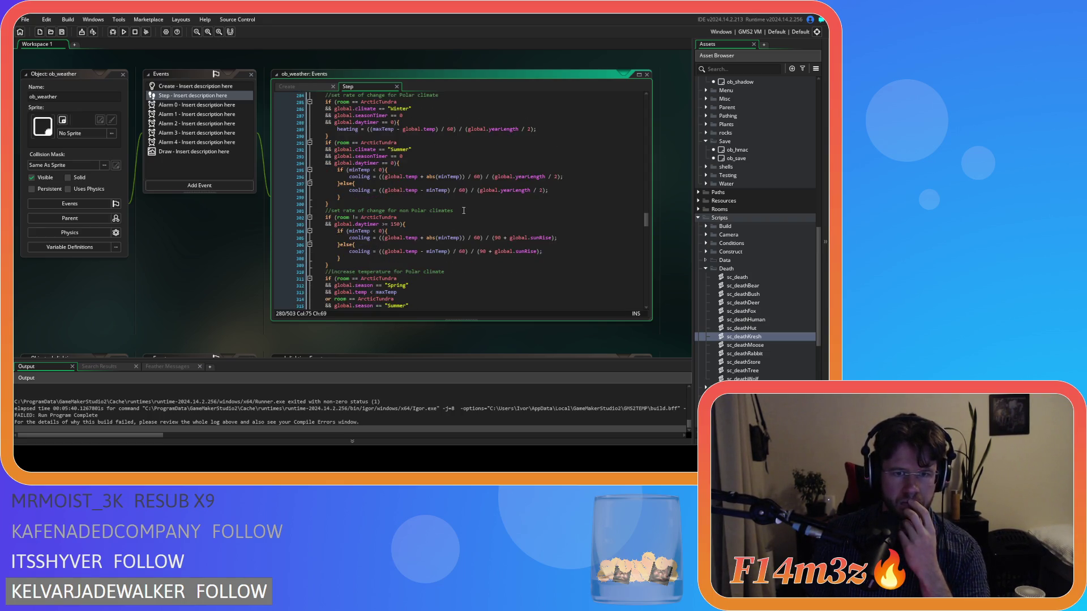
{"action": "left_click", "coordinate": [433, 244]}
{"action": "left_click", "coordinate": [438, 197]}
{"action": "scroll", "coordinate": [438, 197], "scroll_direction": "up", "scroll_amount": 3}
{"action": "left_click", "coordinate": [433, 180]}
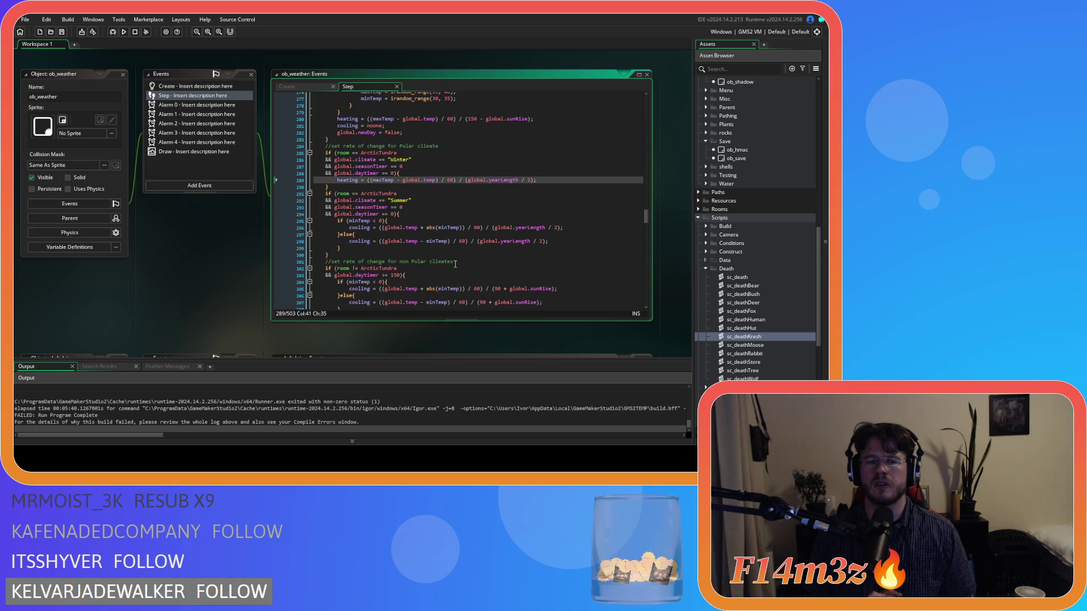
{"action": "scroll", "coordinate": [455, 263], "scroll_direction": "up", "scroll_amount": 2}
{"action": "scroll", "coordinate": [455, 263], "scroll_direction": "down", "scroll_amount": 3}
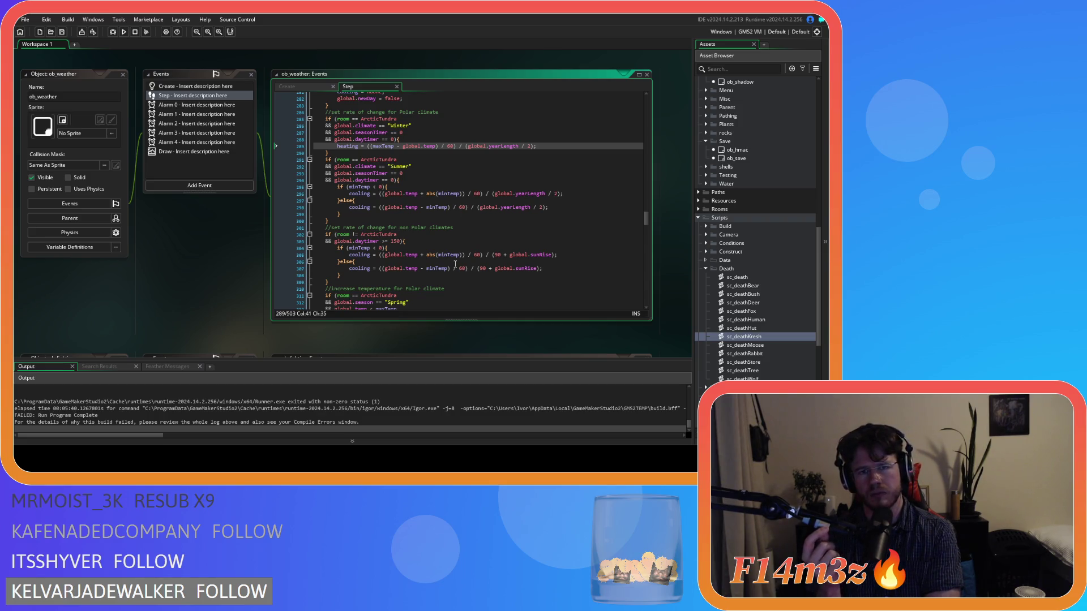
{"action": "scroll", "coordinate": [455, 264], "scroll_direction": "up", "scroll_amount": 4}
{"action": "scroll", "coordinate": [458, 255], "scroll_direction": "down", "scroll_amount": 2}
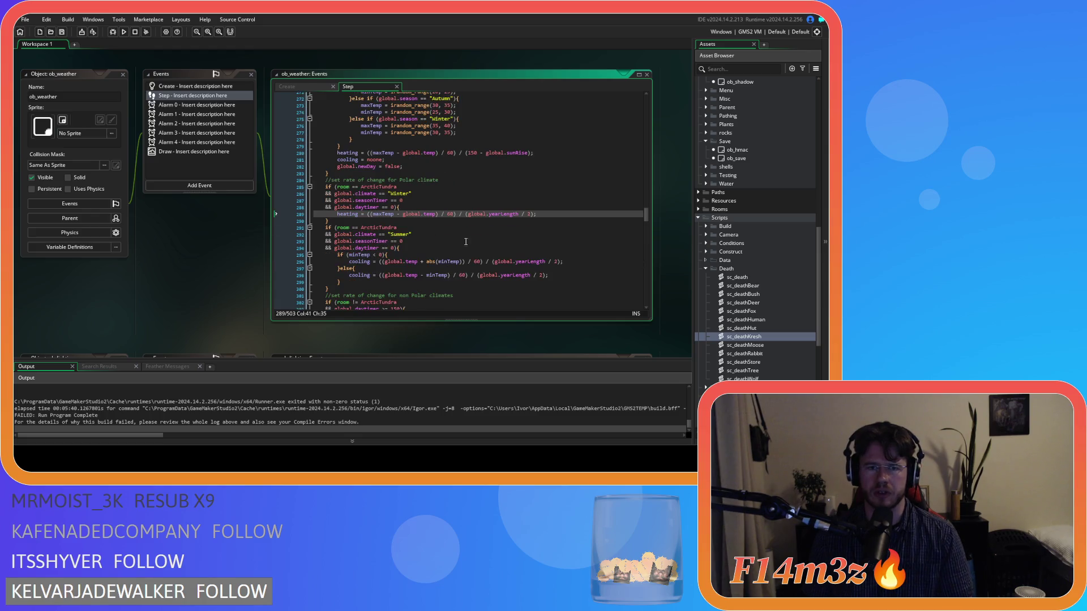
{"action": "left_click", "coordinate": [547, 154]}
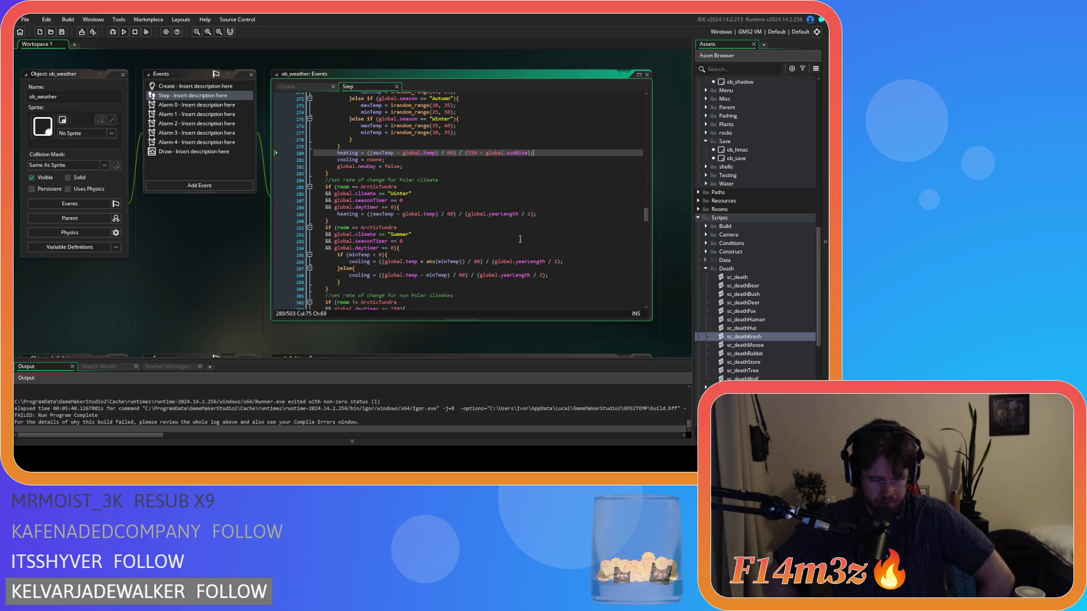
{"action": "left_click", "coordinate": [340, 255]}
{"action": "left_click_drag", "start_coordinate": [438, 262], "coordinate": [448, 261]}
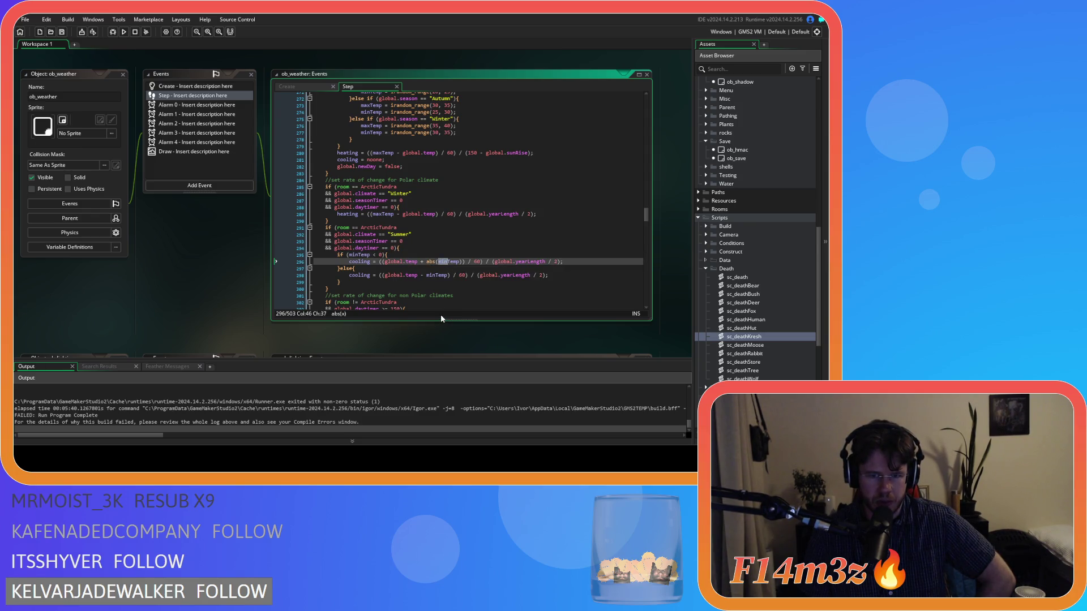
{"action": "left_click_drag", "start_coordinate": [369, 284], "coordinate": [338, 254]}
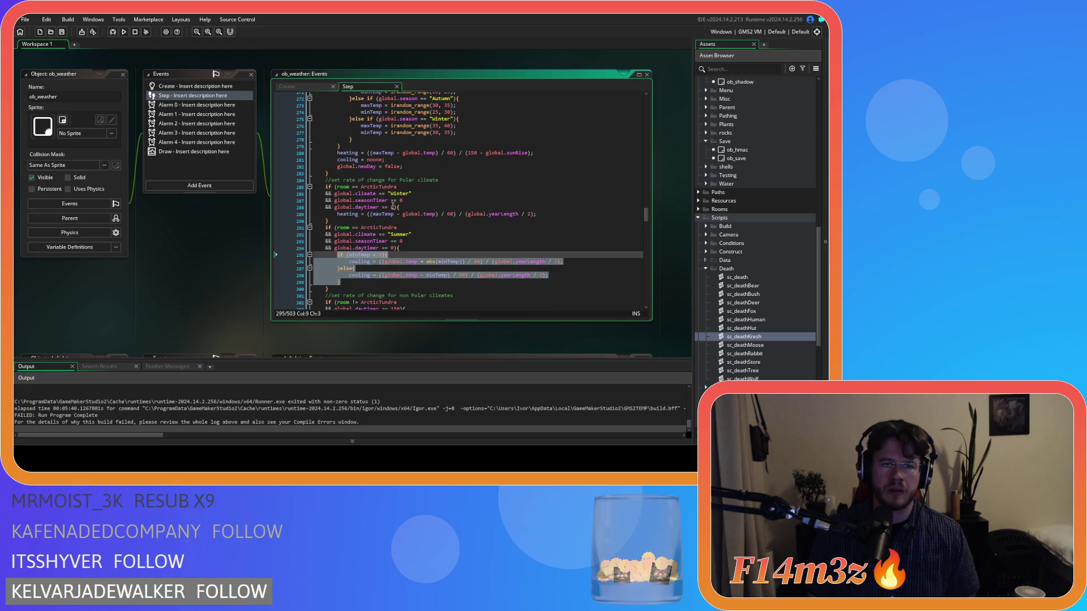
{"action": "left_click", "coordinate": [555, 153]}
{"action": "left_click", "coordinate": [373, 153]}
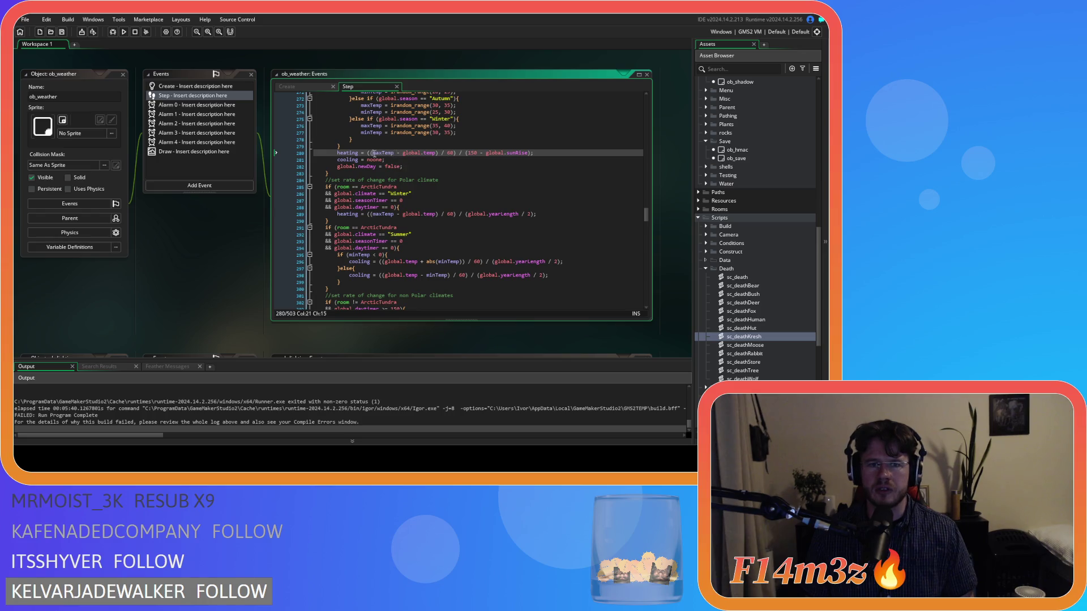
{"action": "type", "text": "abs"}
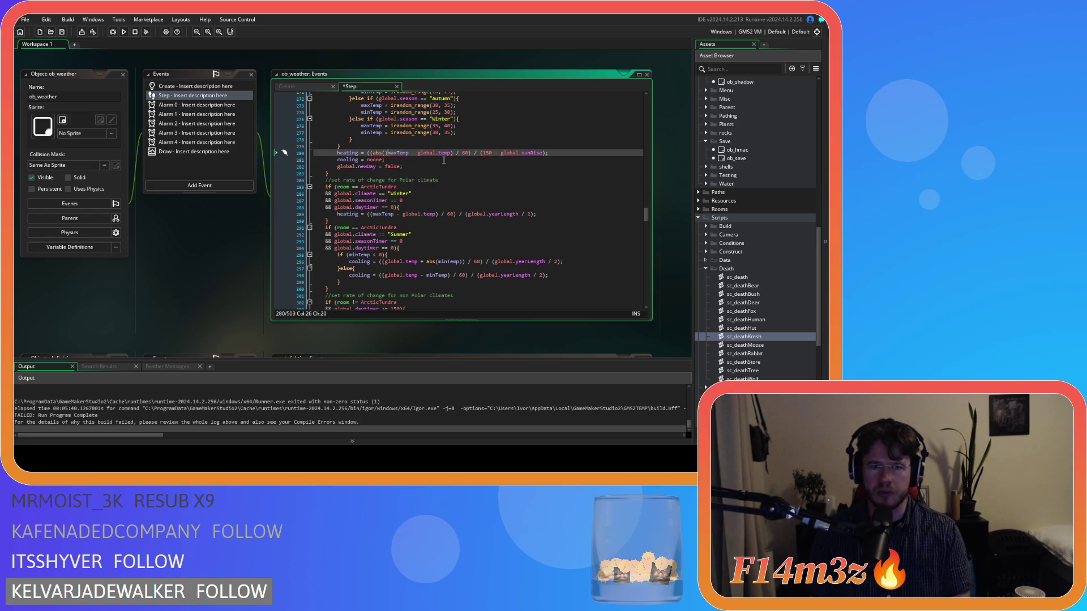
{"action": "type", "text": "("}
{"action": "key", "text": "Right"}
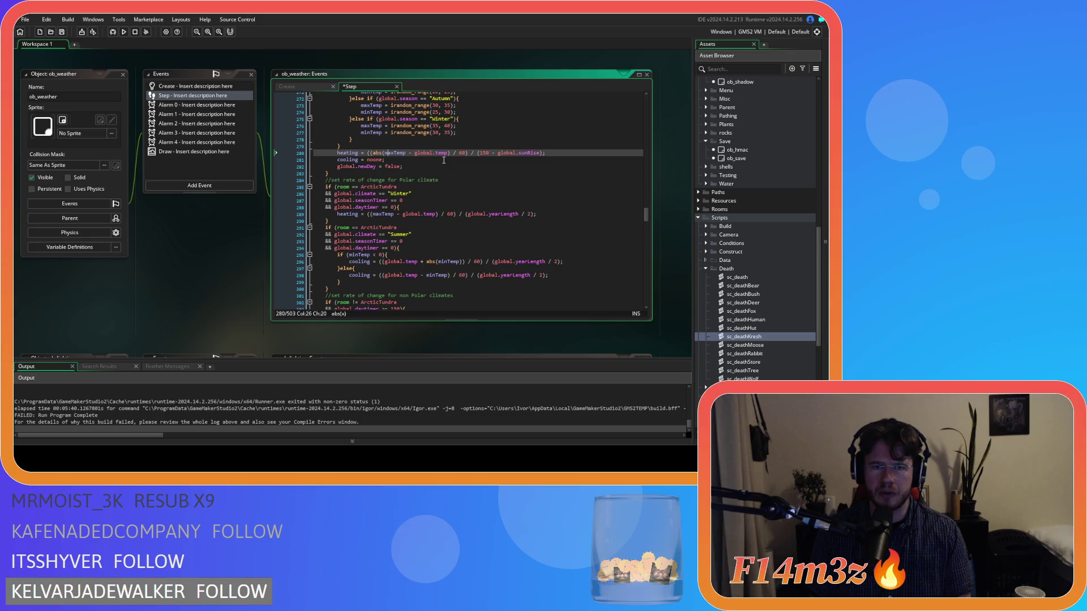
{"action": "type", "text": ")"}
{"action": "key", "text": "Right"}
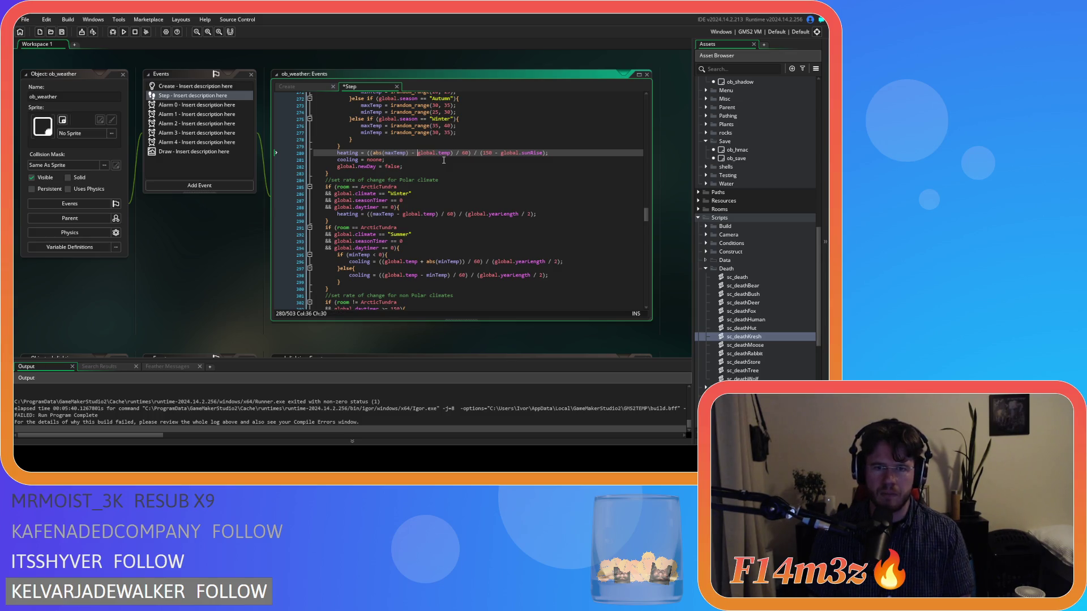
{"action": "type", "text": "abs("}
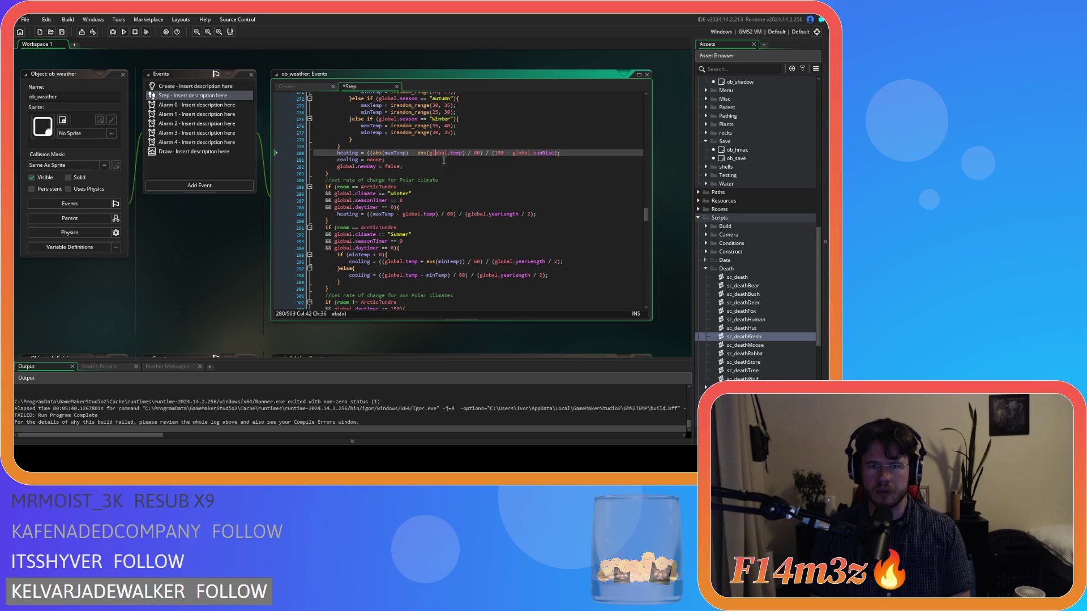
{"action": "key", "text": "Right"}
{"action": "key", "text": "Right"}
{"action": "type", "text": ")"}
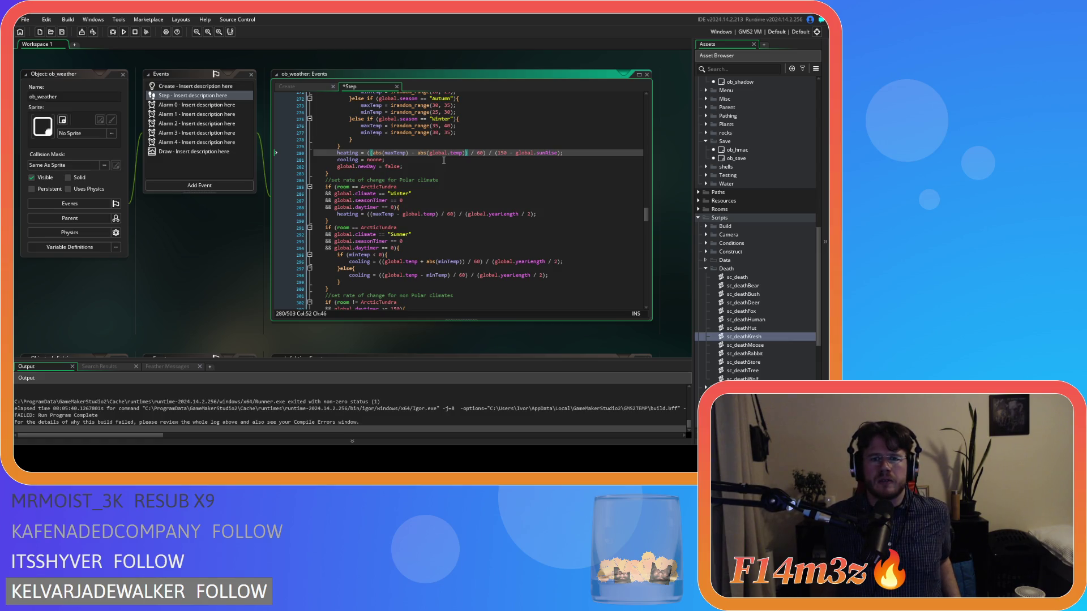
{"action": "key", "text": "ctrl+z"}
{"action": "key", "text": "ctrl+z"}
{"action": "key", "text": "ctrl+z"}
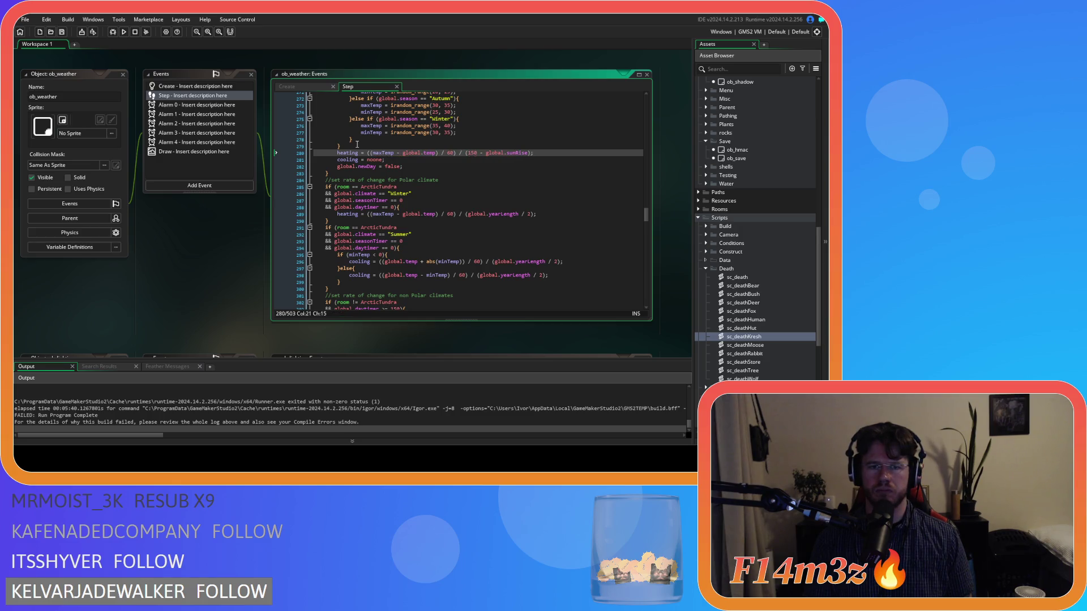
{"action": "left_click", "coordinate": [357, 144]}
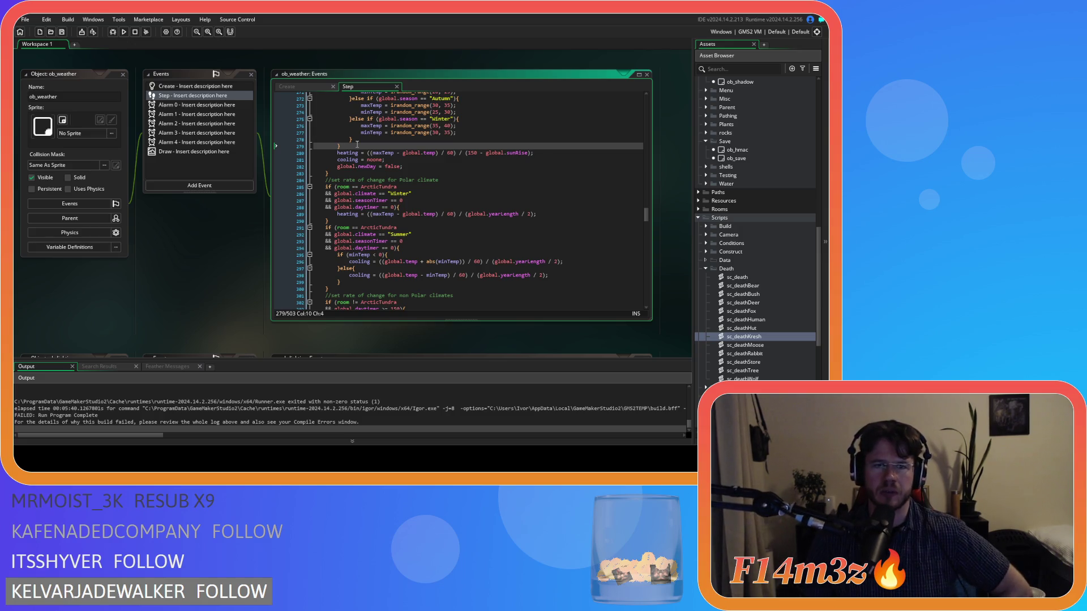
{"action": "left_click_drag", "start_coordinate": [387, 153], "coordinate": [403, 152]}
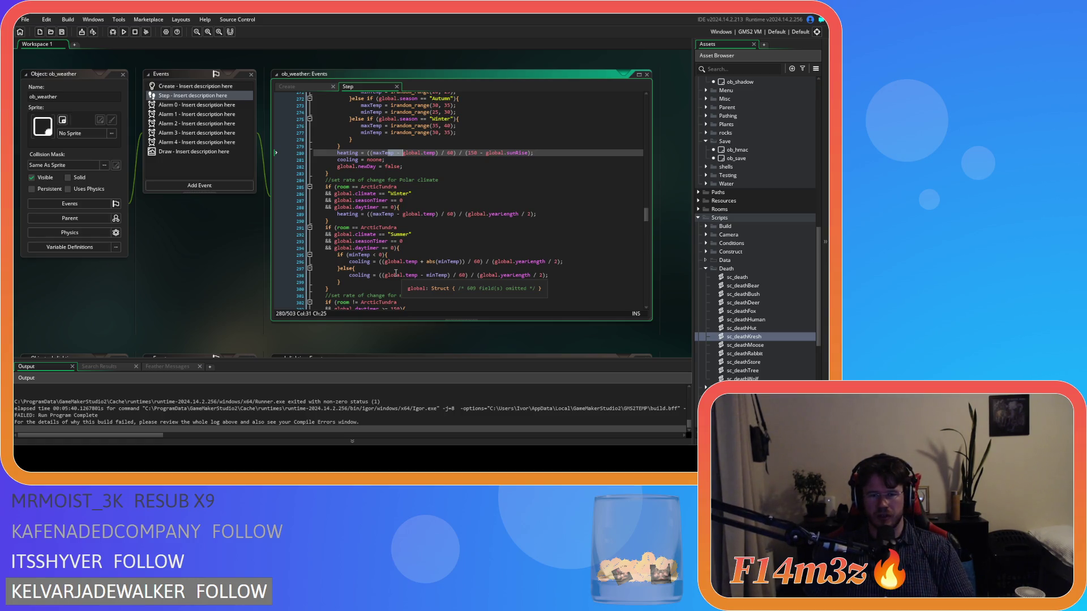
Scroll through the Polar and non-Polar heating and cooling rate blocks to review them.
{"action": "scroll", "coordinate": [396, 273], "scroll_direction": "down", "scroll_amount": 3}
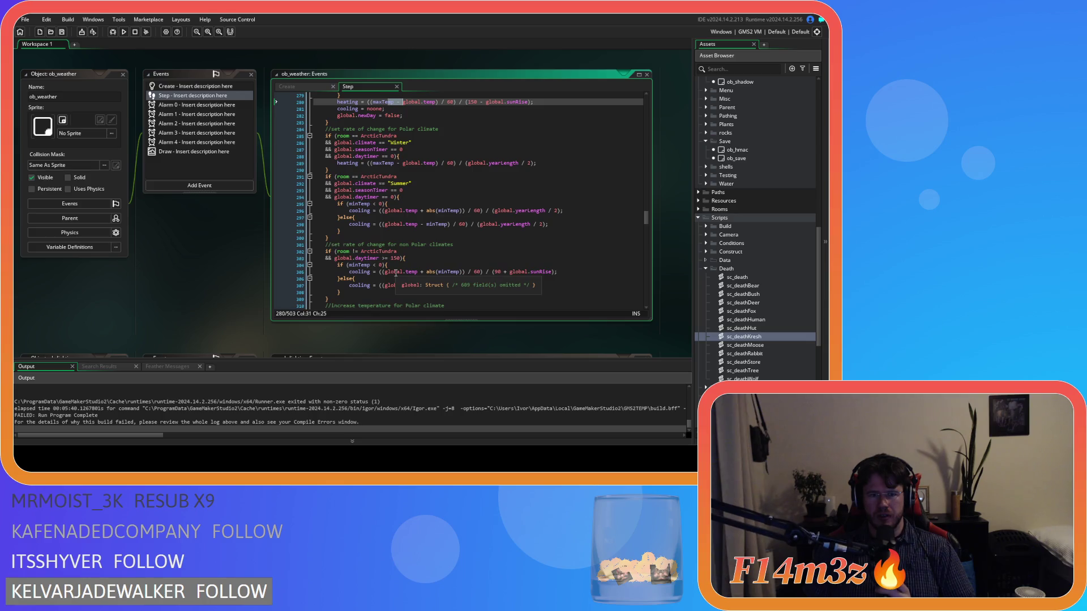
{"action": "scroll", "coordinate": [396, 274], "scroll_direction": "down", "scroll_amount": 1}
{"action": "scroll", "coordinate": [381, 277], "scroll_direction": "up", "scroll_amount": 2}
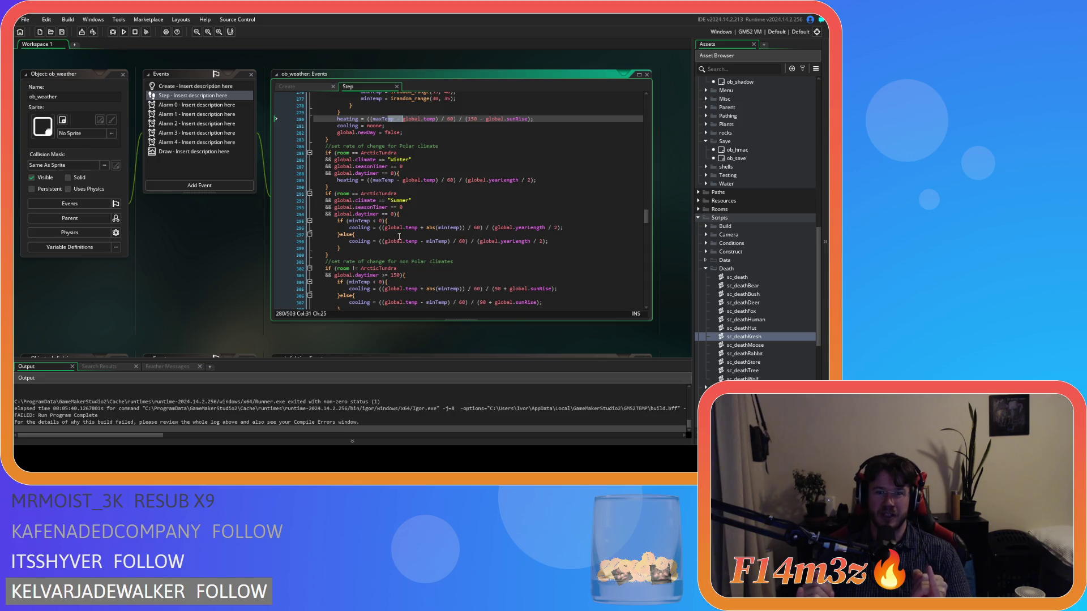
{"action": "scroll", "coordinate": [407, 239], "scroll_direction": "down", "scroll_amount": 3}
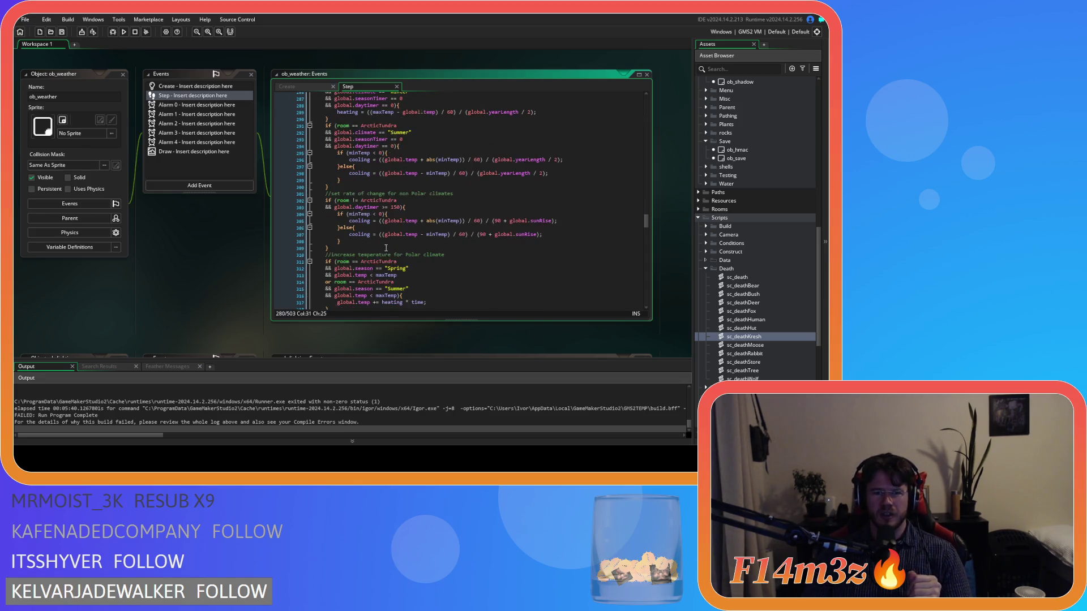
{"action": "left_click_drag", "start_coordinate": [337, 248], "coordinate": [327, 183]}
{"action": "key", "text": "Delete"}
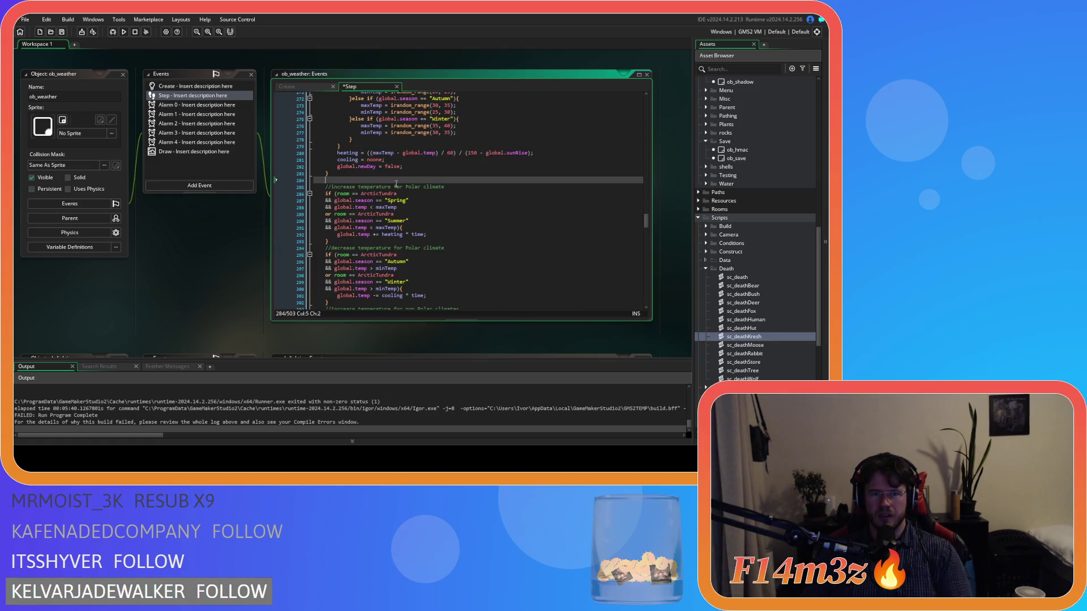
{"action": "key", "text": "ctrl+z"}
{"action": "key", "text": "ctrl+z"}
{"action": "key", "text": "ctrl+z"}
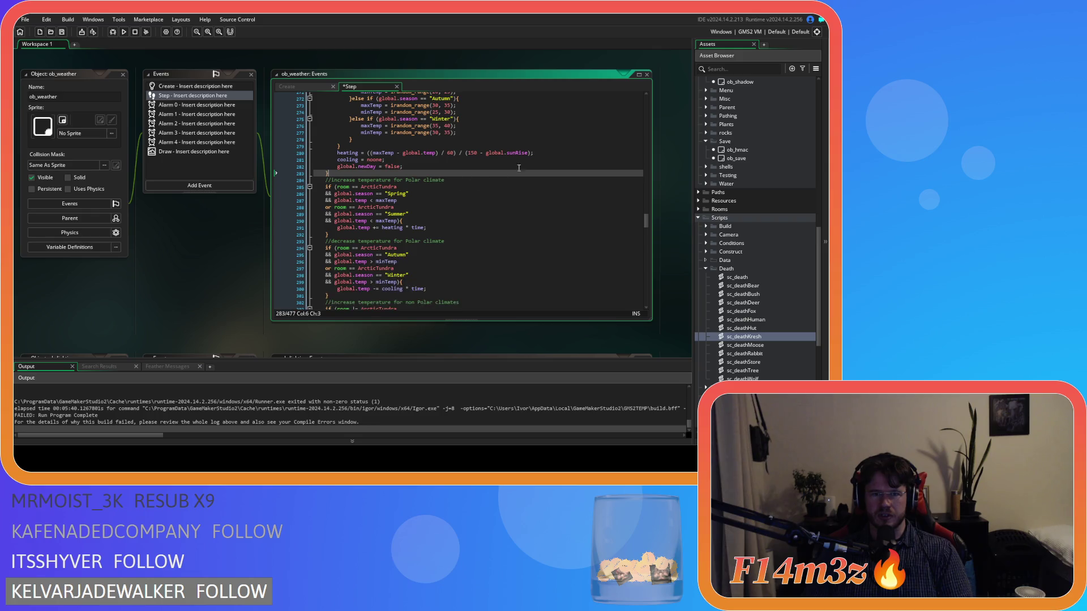
{"action": "key", "text": "ctrl+z"}
{"action": "key", "text": "ctrl+z"}
{"action": "key", "text": "ctrl+z"}
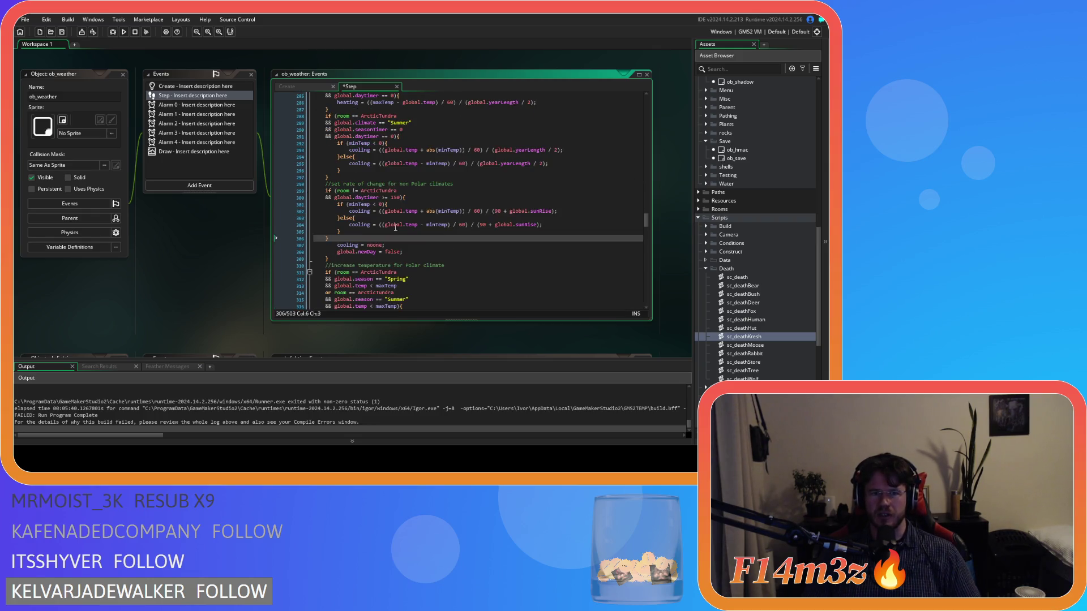
{"action": "key", "text": "ctrl+z"}
{"action": "key", "text": "ctrl+z"}
{"action": "key", "text": "ctrl+z"}
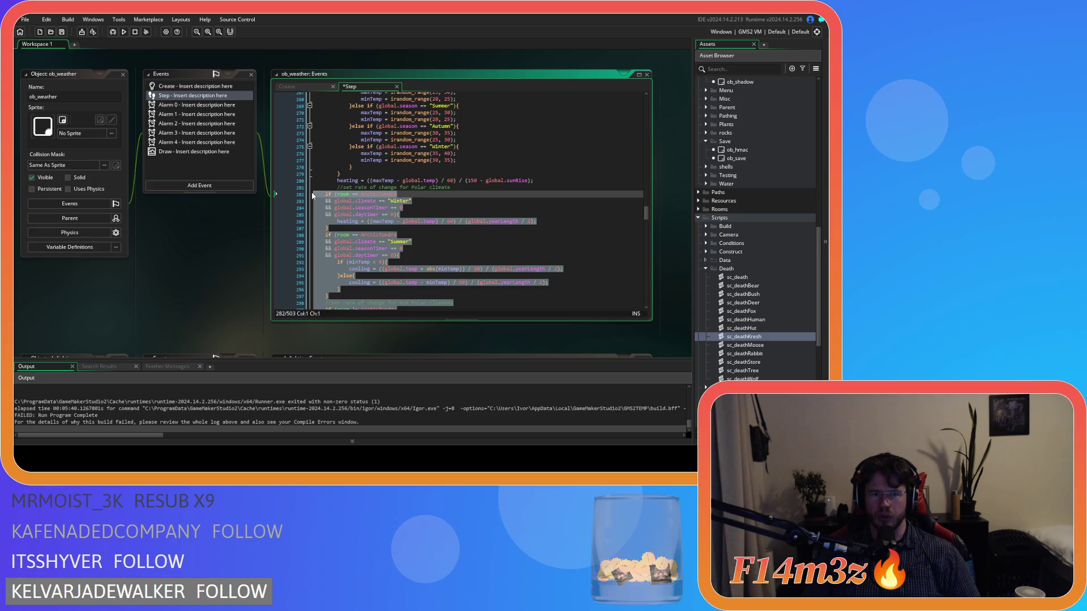
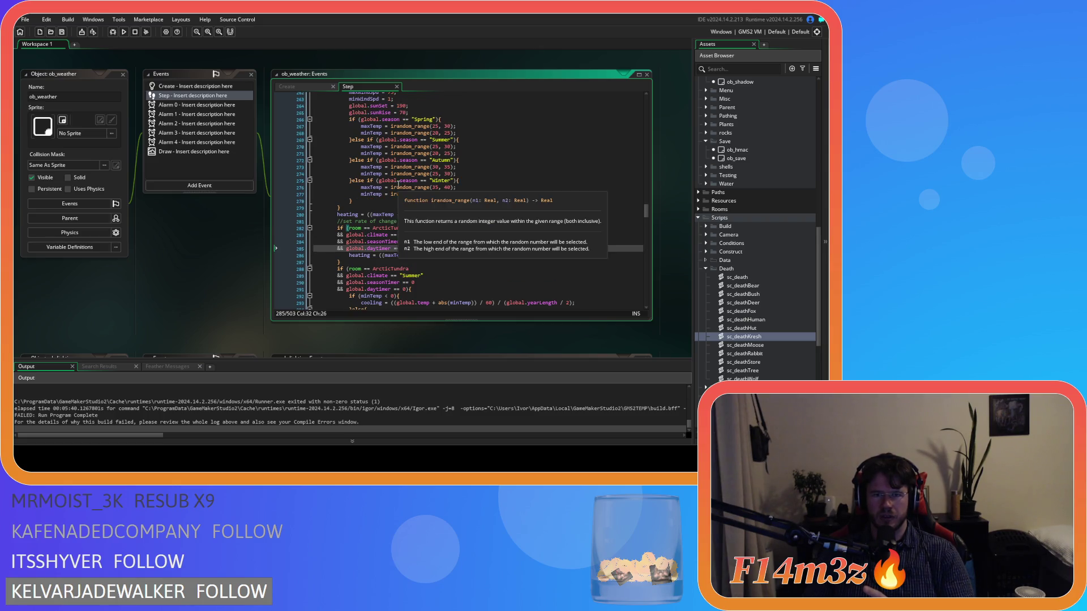
Scroll through the ob_weather Step event code to review the temperature formulas.
{"action": "scroll", "coordinate": [501, 201], "scroll_direction": "up", "scroll_amount": 4}
{"action": "scroll", "coordinate": [501, 201], "scroll_direction": "up", "scroll_amount": 8}
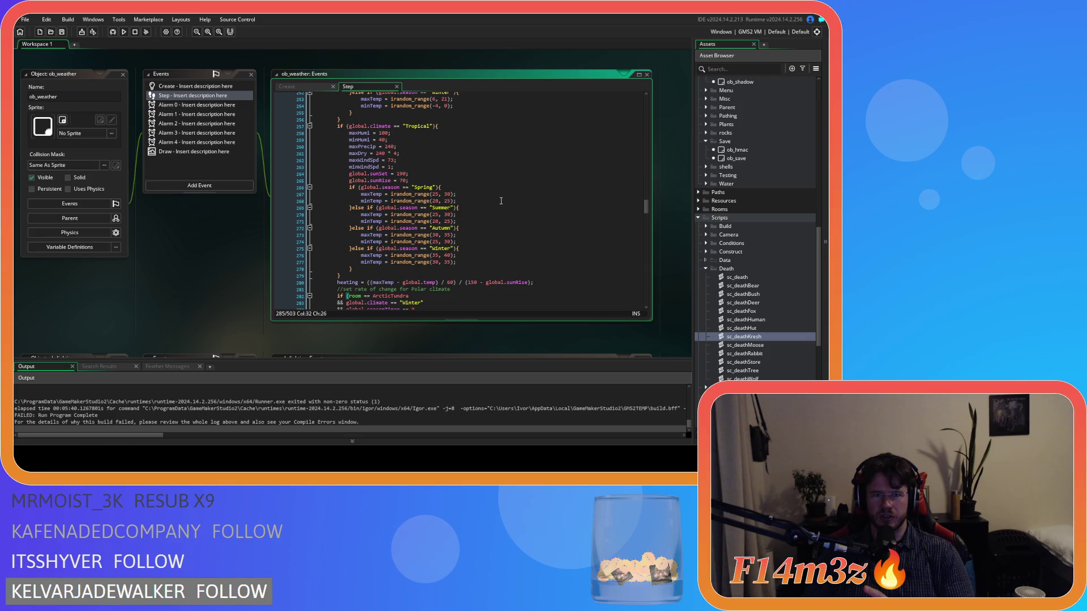
{"action": "scroll", "coordinate": [501, 201], "scroll_direction": "up", "scroll_amount": 10}
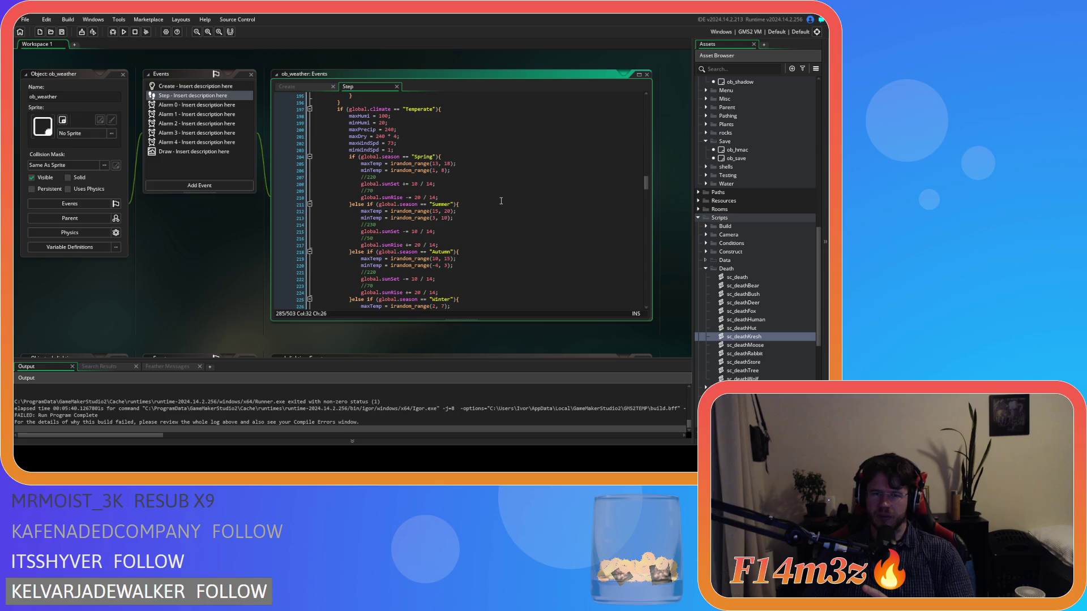
{"action": "scroll", "coordinate": [501, 201], "scroll_direction": "down", "scroll_amount": 1}
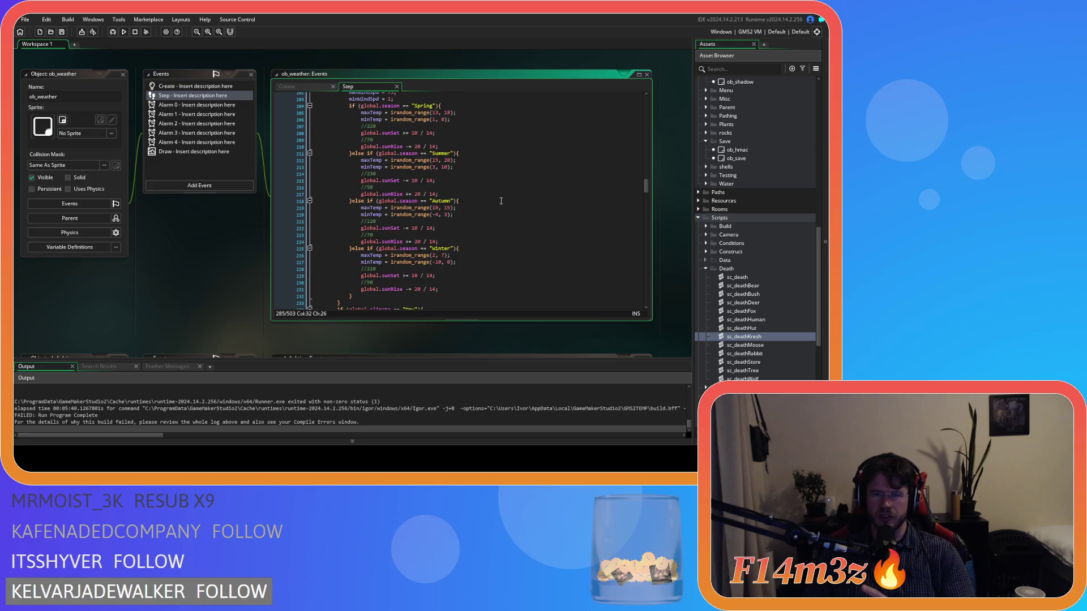
{"action": "scroll", "coordinate": [501, 201], "scroll_direction": "down", "scroll_amount": 3}
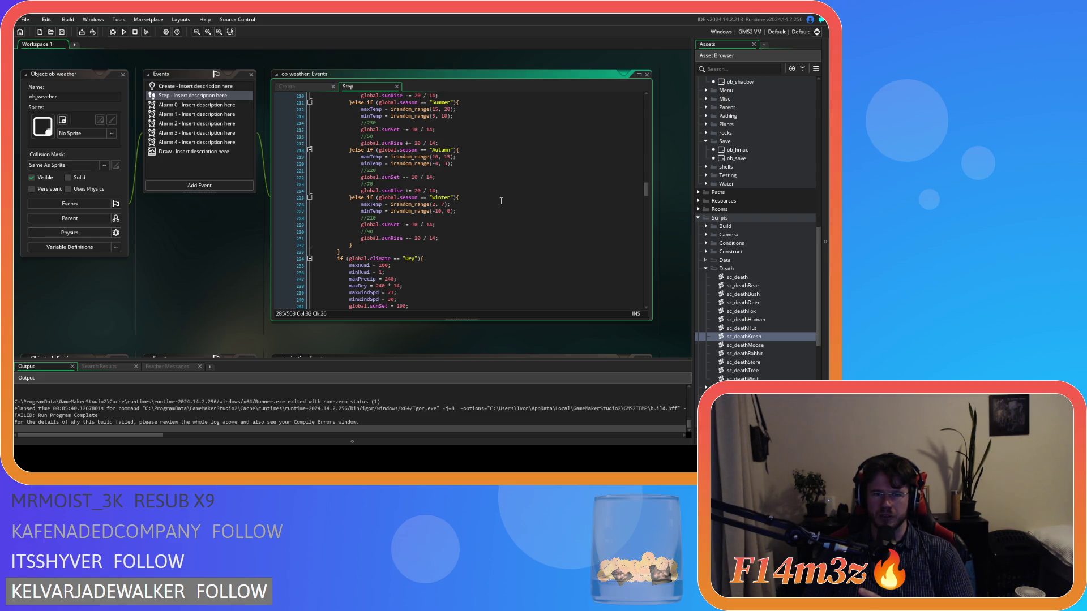
{"action": "scroll", "coordinate": [501, 200], "scroll_direction": "up", "scroll_amount": 3}
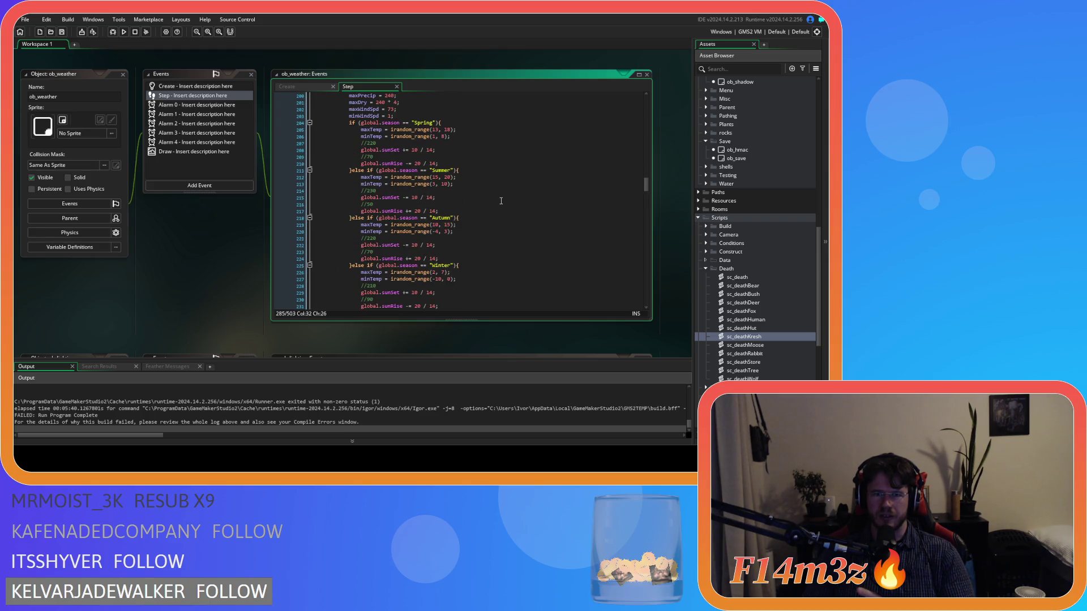
{"action": "scroll", "coordinate": [501, 200], "scroll_direction": "down", "scroll_amount": 1}
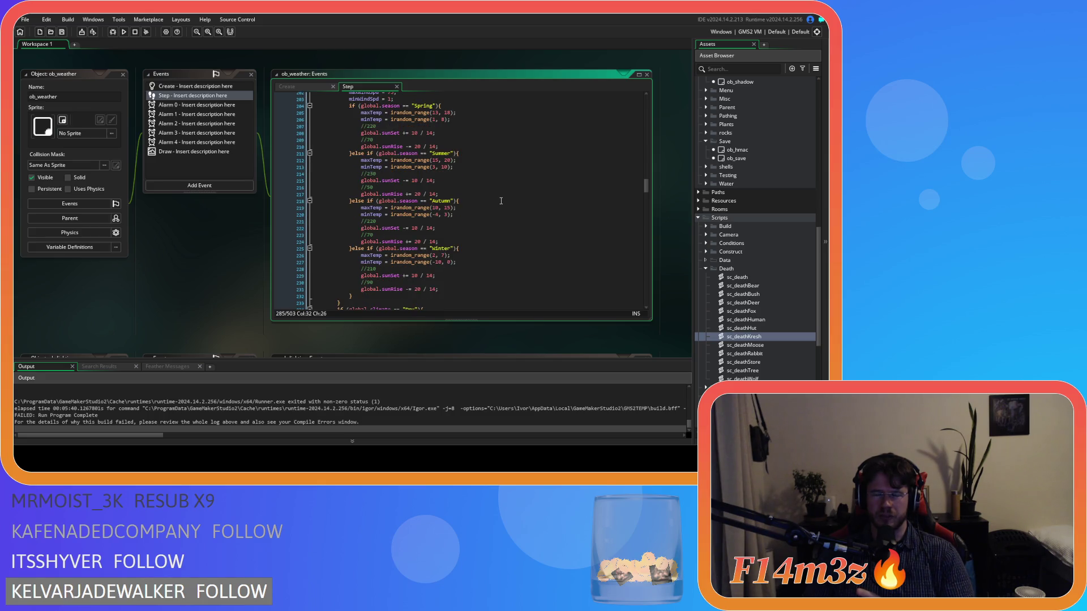
{"action": "scroll", "coordinate": [501, 200], "scroll_direction": "down", "scroll_amount": 9}
{"action": "scroll", "coordinate": [501, 200], "scroll_direction": "down", "scroll_amount": 7}
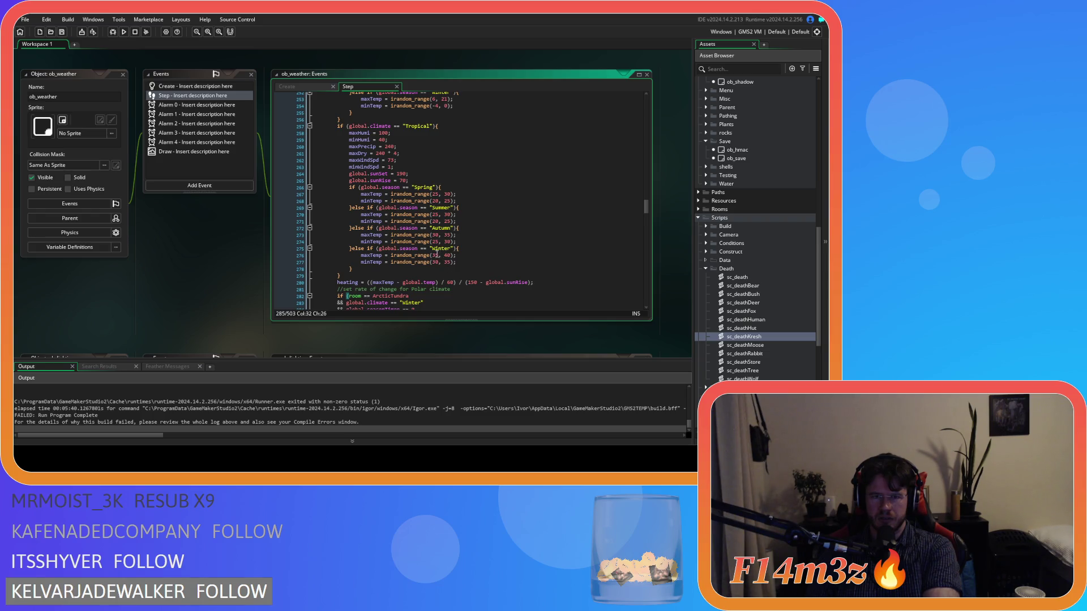
{"action": "scroll", "coordinate": [437, 255], "scroll_direction": "up", "scroll_amount": 2}
{"action": "scroll", "coordinate": [453, 258], "scroll_direction": "up", "scroll_amount": 2}
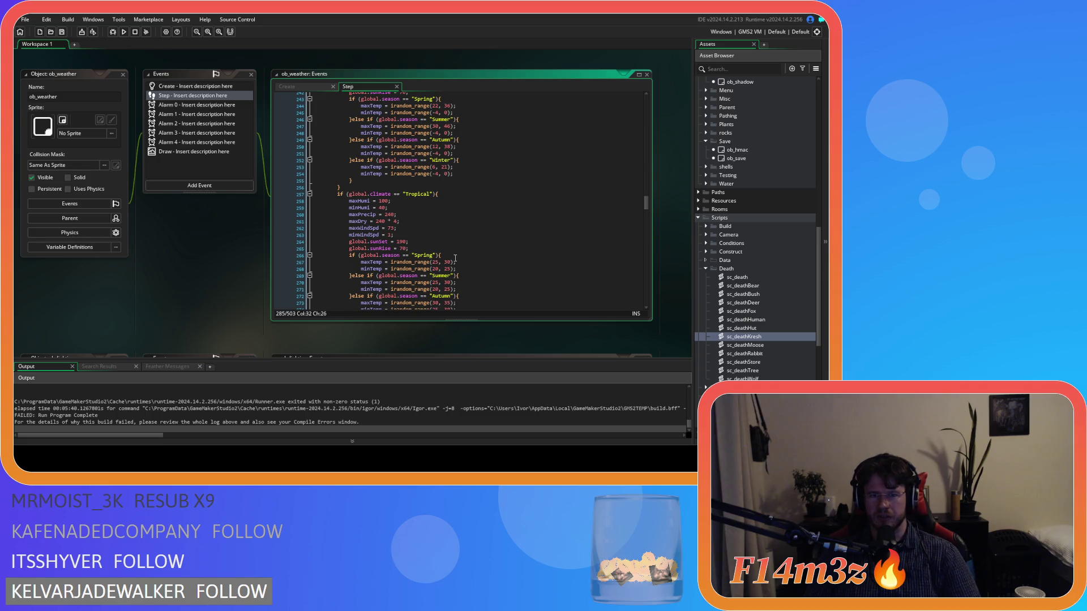
{"action": "scroll", "coordinate": [455, 258], "scroll_direction": "up", "scroll_amount": 3}
{"action": "scroll", "coordinate": [455, 259], "scroll_direction": "up", "scroll_amount": 20}
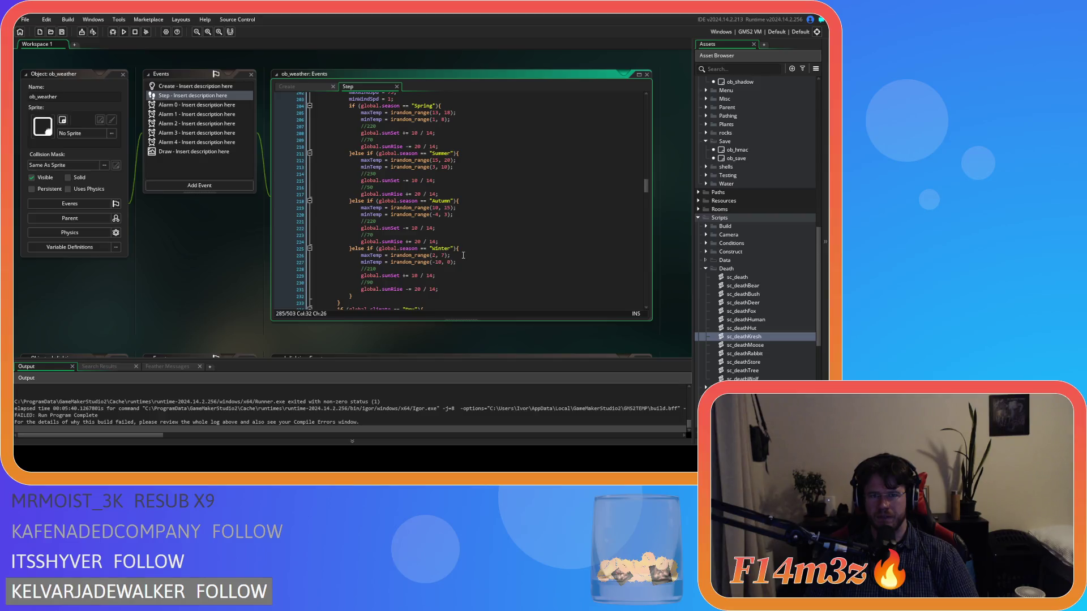
{"action": "scroll", "coordinate": [463, 255], "scroll_direction": "up", "scroll_amount": 1}
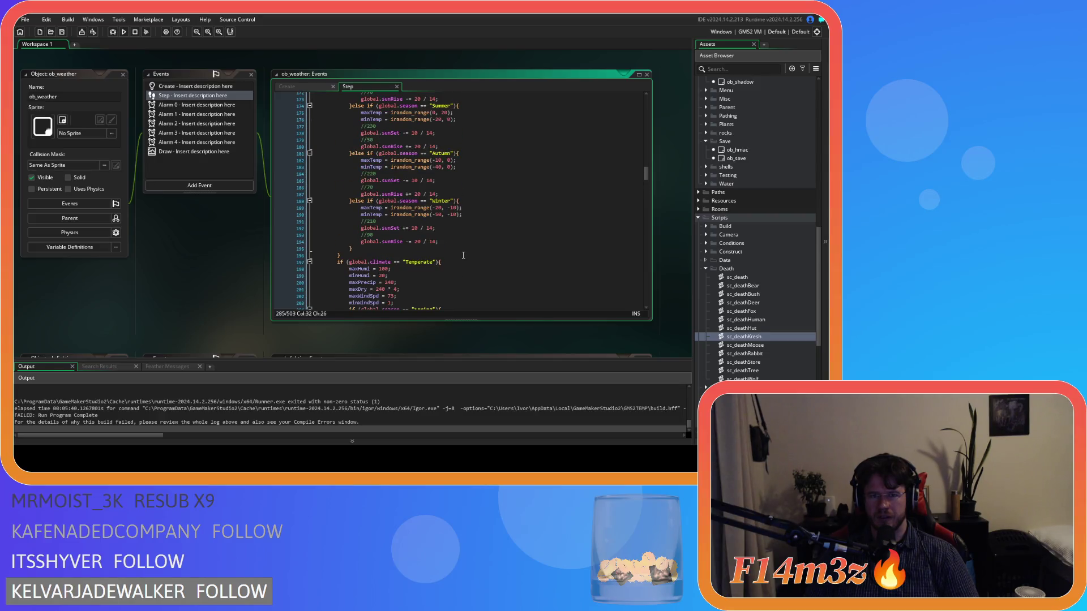
{"action": "scroll", "coordinate": [463, 255], "scroll_direction": "up", "scroll_amount": 1}
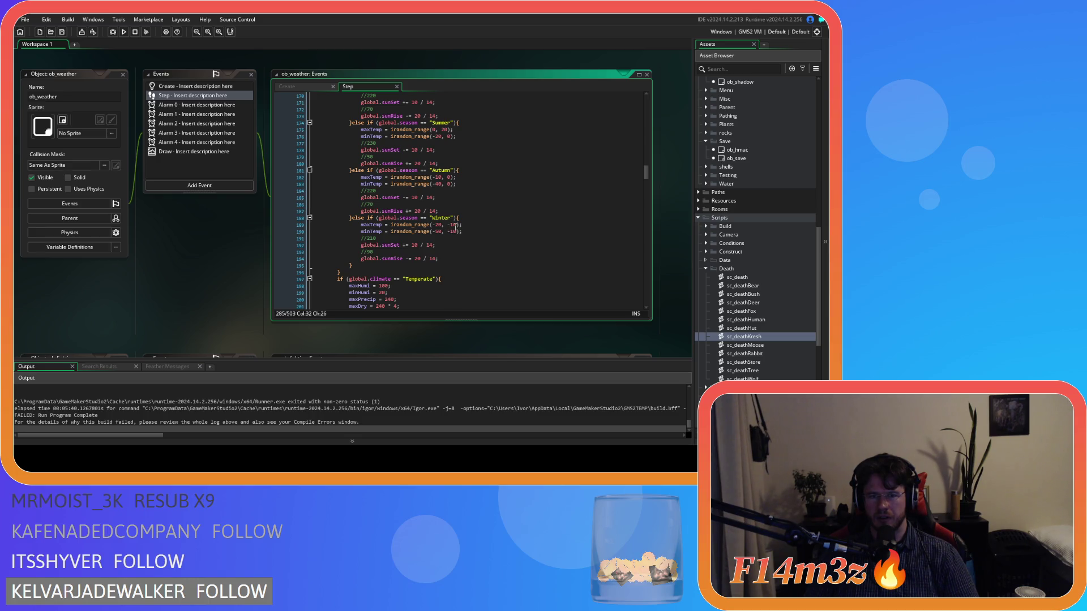
{"action": "scroll", "coordinate": [446, 249], "scroll_direction": "up", "scroll_amount": 1}
{"action": "scroll", "coordinate": [458, 253], "scroll_direction": "up", "scroll_amount": 3}
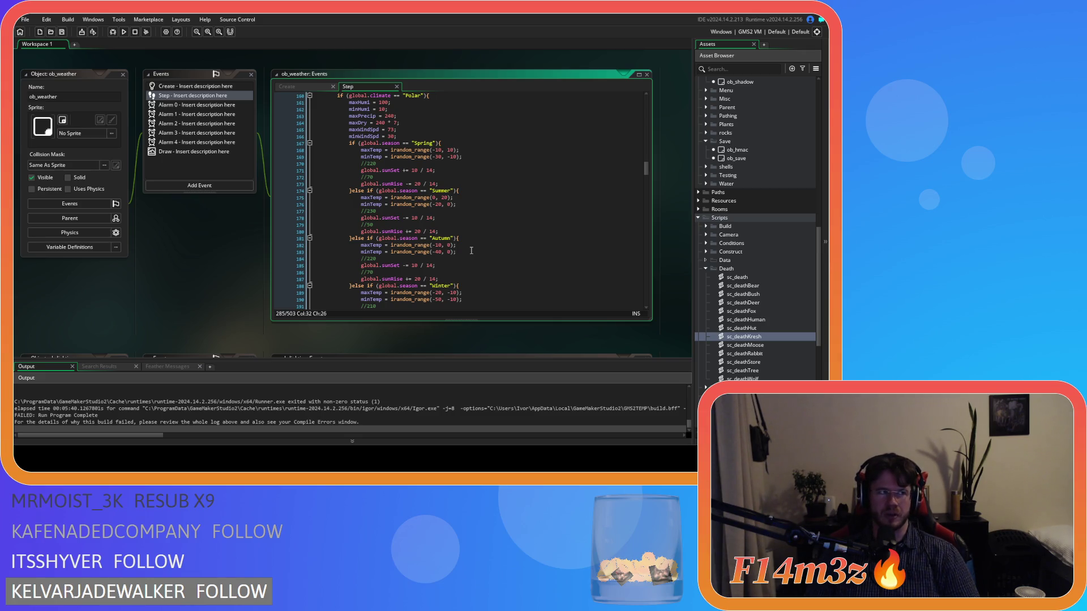
{"action": "scroll", "coordinate": [471, 251], "scroll_direction": "down", "scroll_amount": 20}
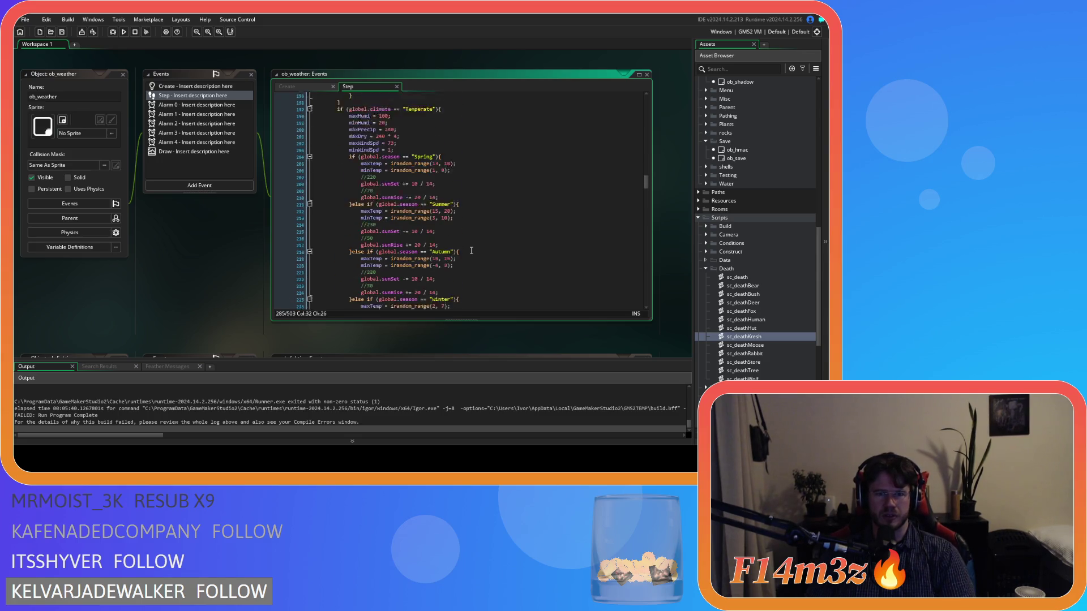
{"action": "scroll", "coordinate": [471, 250], "scroll_direction": "down", "scroll_amount": 15}
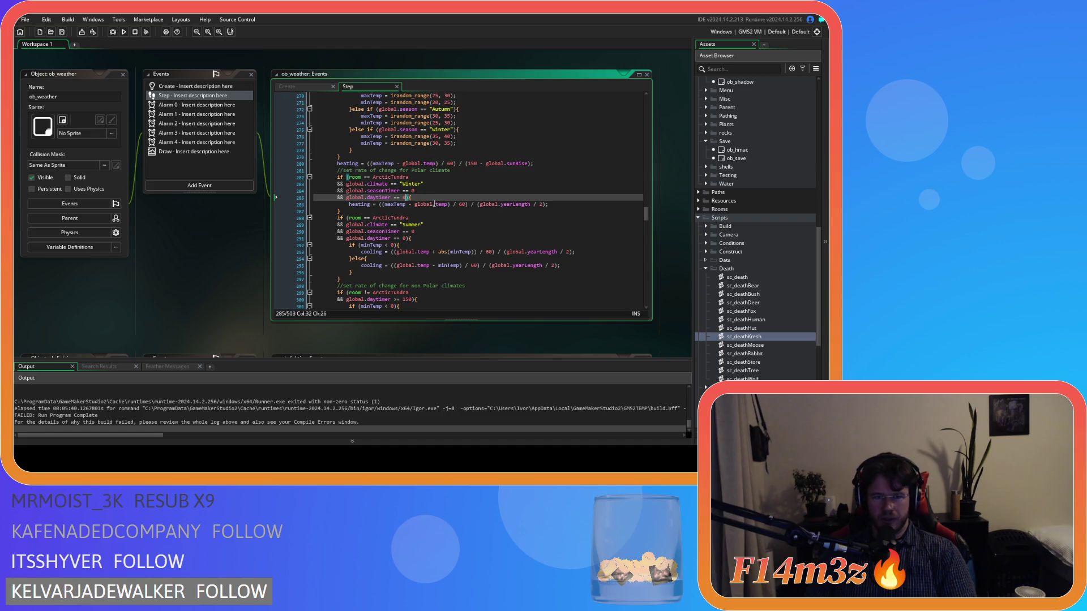
{"action": "scroll", "coordinate": [413, 212], "scroll_direction": "up", "scroll_amount": 3}
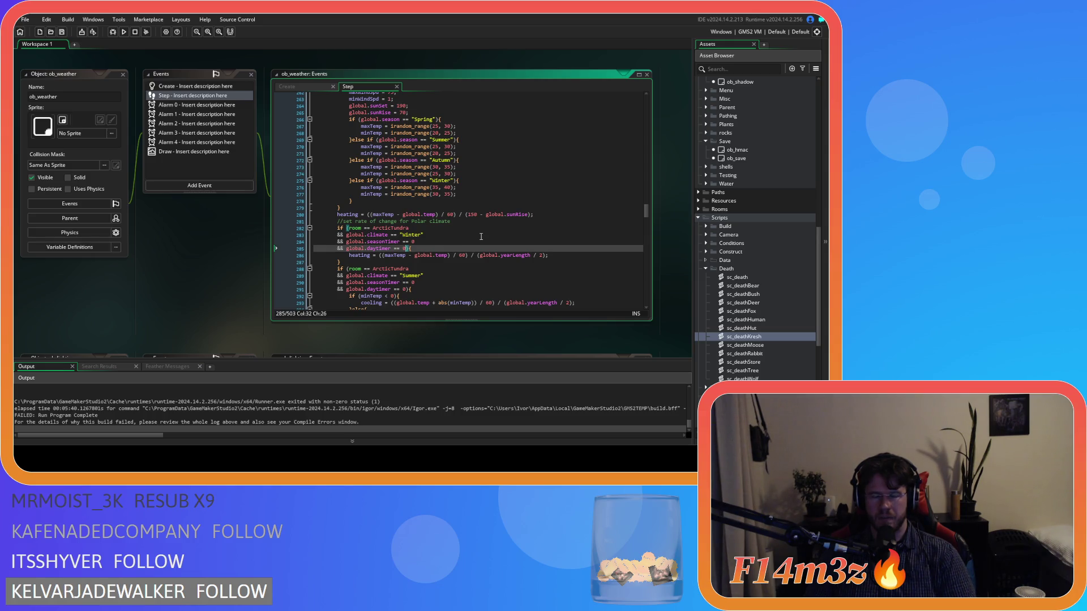
Inspect the Tropical heating formula, the arctic Winter check and the non-Polar daytimer condition.
{"action": "left_click", "coordinate": [549, 214]}
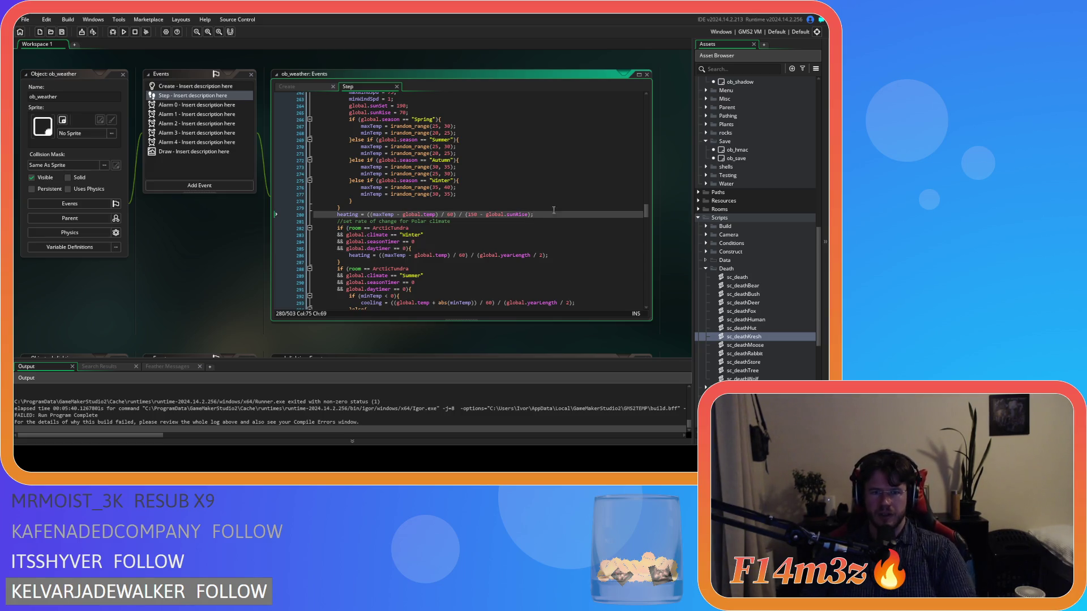
{"action": "scroll", "coordinate": [507, 233], "scroll_direction": "down", "scroll_amount": 3}
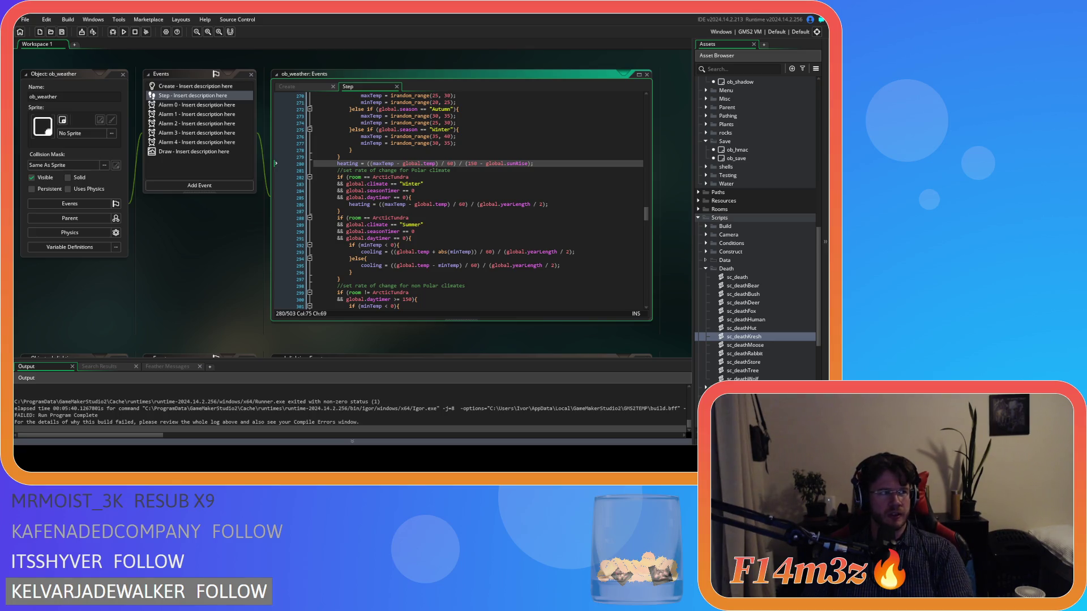
{"action": "left_click", "coordinate": [420, 184]}
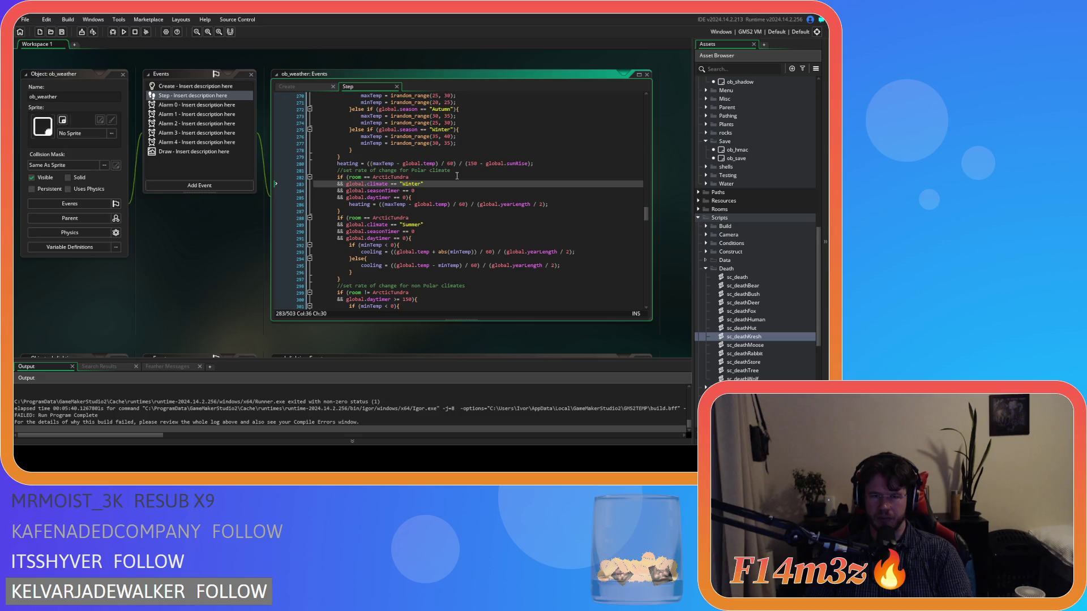
{"action": "scroll", "coordinate": [453, 198], "scroll_direction": "up", "scroll_amount": 2}
{"action": "scroll", "coordinate": [450, 218], "scroll_direction": "down", "scroll_amount": 2}
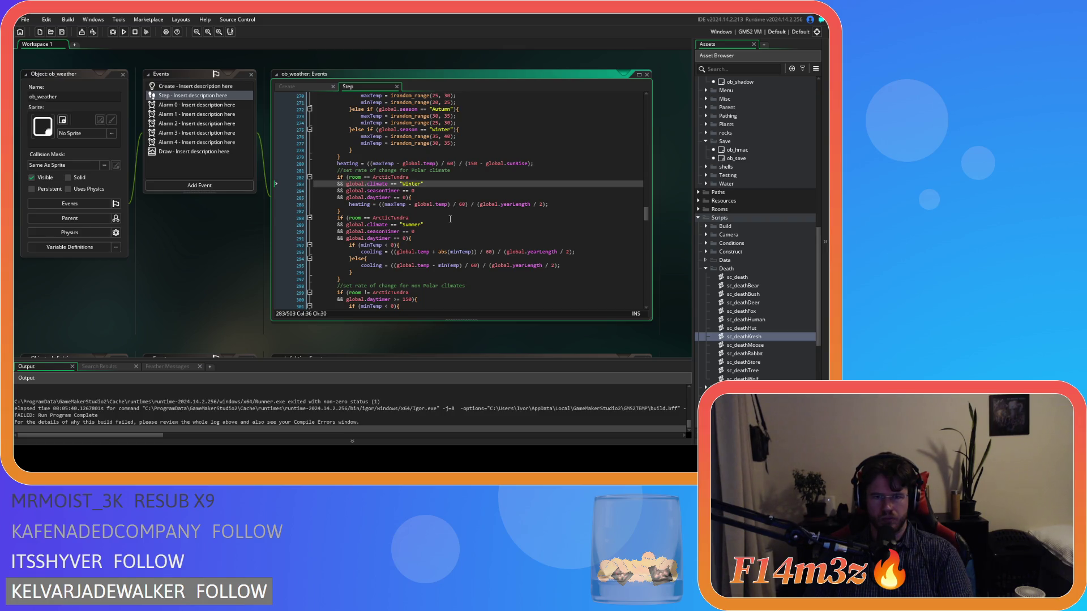
{"action": "scroll", "coordinate": [450, 218], "scroll_direction": "down", "scroll_amount": 2}
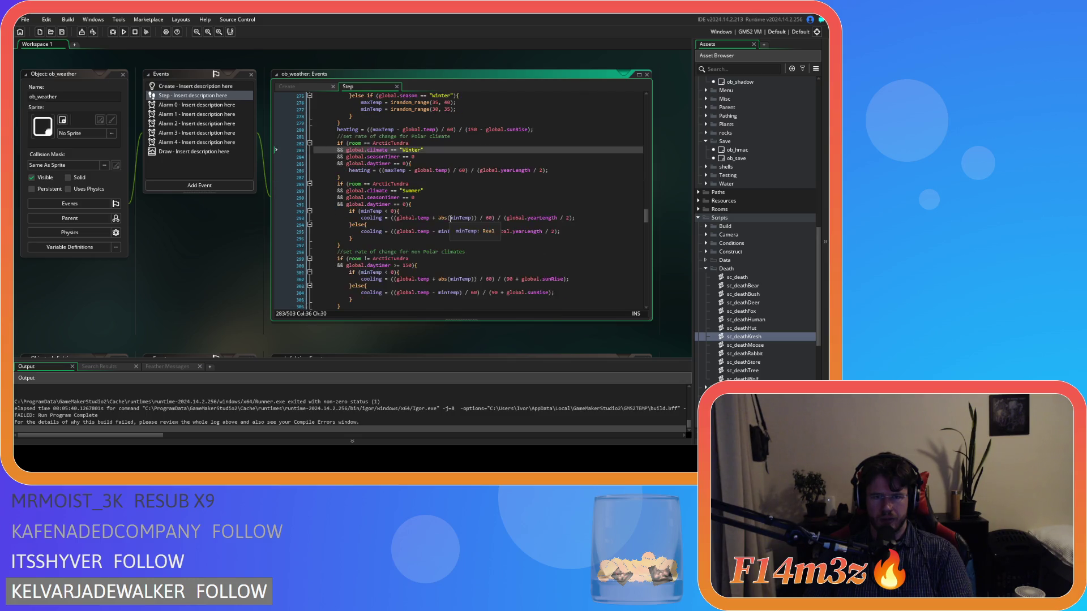
{"action": "left_click", "coordinate": [435, 231]}
{"action": "scroll", "coordinate": [438, 229], "scroll_direction": "down", "scroll_amount": 1}
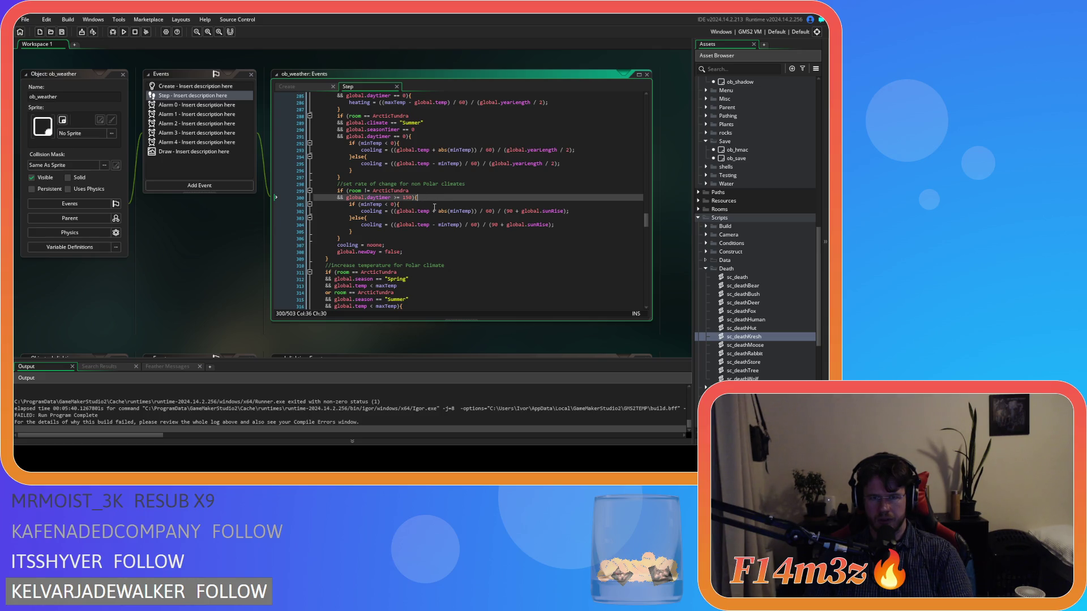
{"action": "scroll", "coordinate": [434, 207], "scroll_direction": "up", "scroll_amount": 17}
{"action": "scroll", "coordinate": [434, 207], "scroll_direction": "down", "scroll_amount": 17}
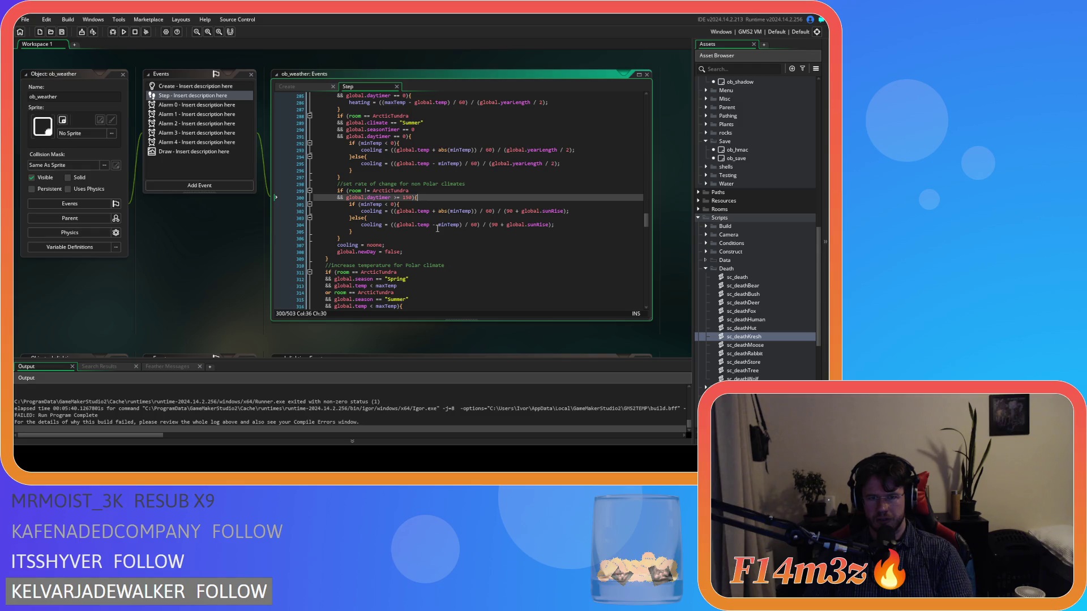
Replace global.temp with maxTemp in the non-Polar cooling formula on line 302.
{"action": "left_click_drag", "start_coordinate": [503, 211], "coordinate": [566, 211]}
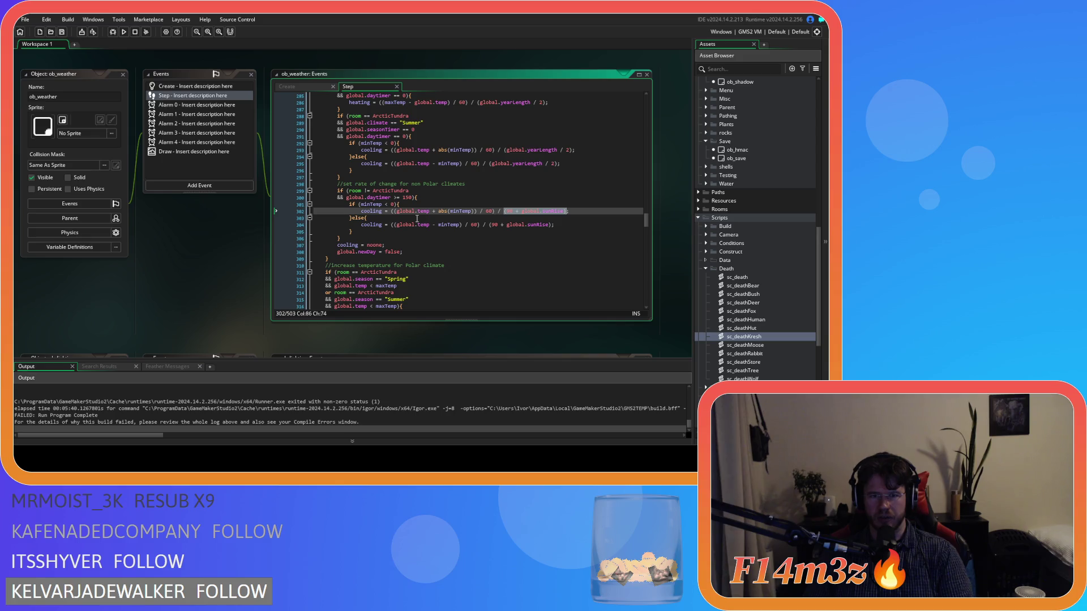
{"action": "left_click_drag", "start_coordinate": [431, 211], "coordinate": [397, 212]}
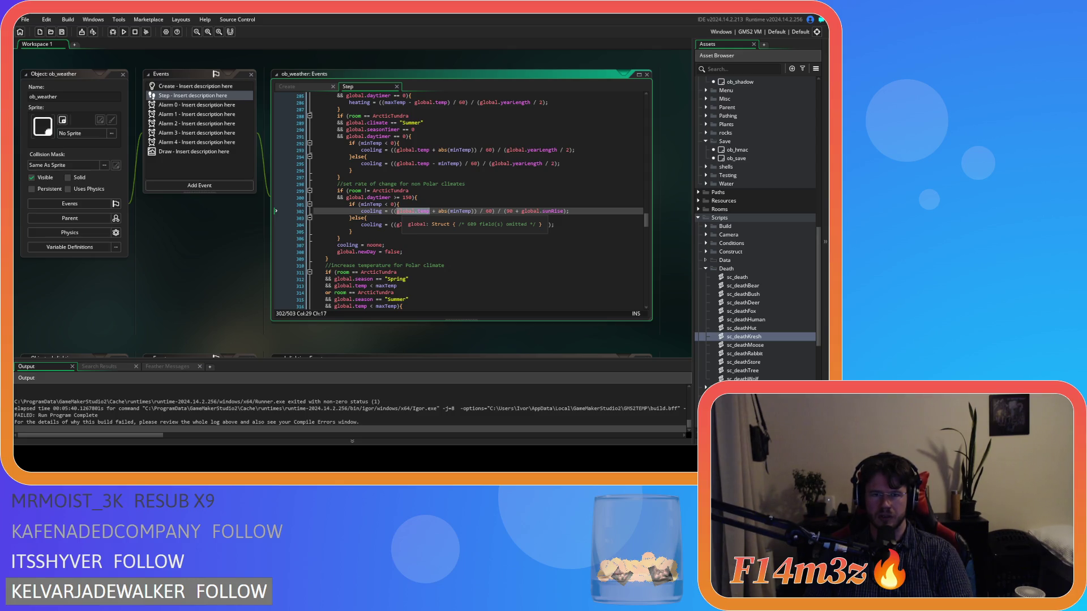
{"action": "left_click", "coordinate": [420, 211]}
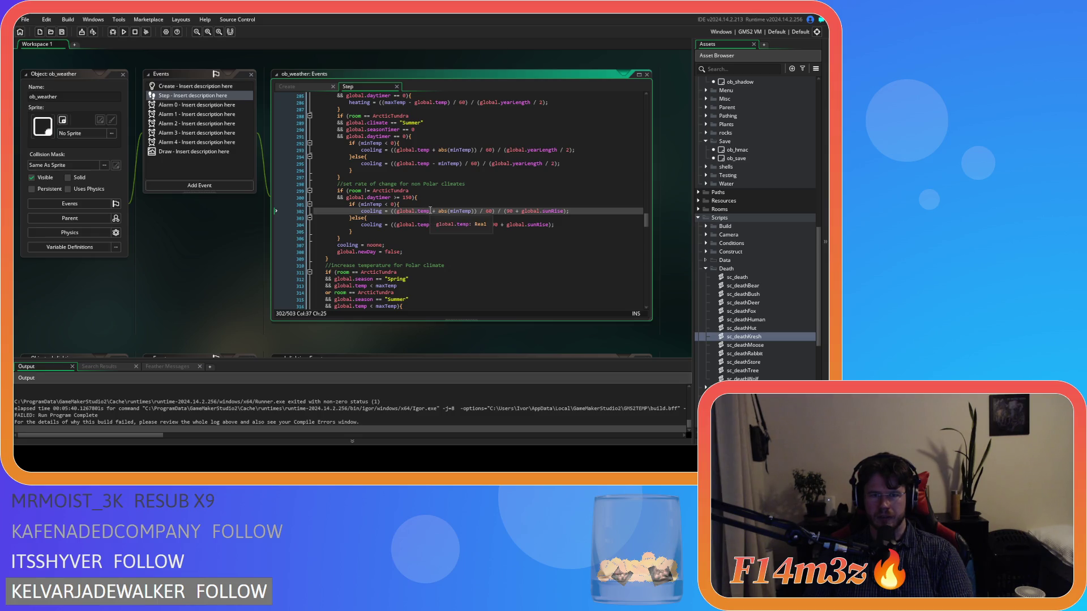
{"action": "left_click", "coordinate": [412, 214]}
{"action": "double_click", "coordinate": [396, 211]}
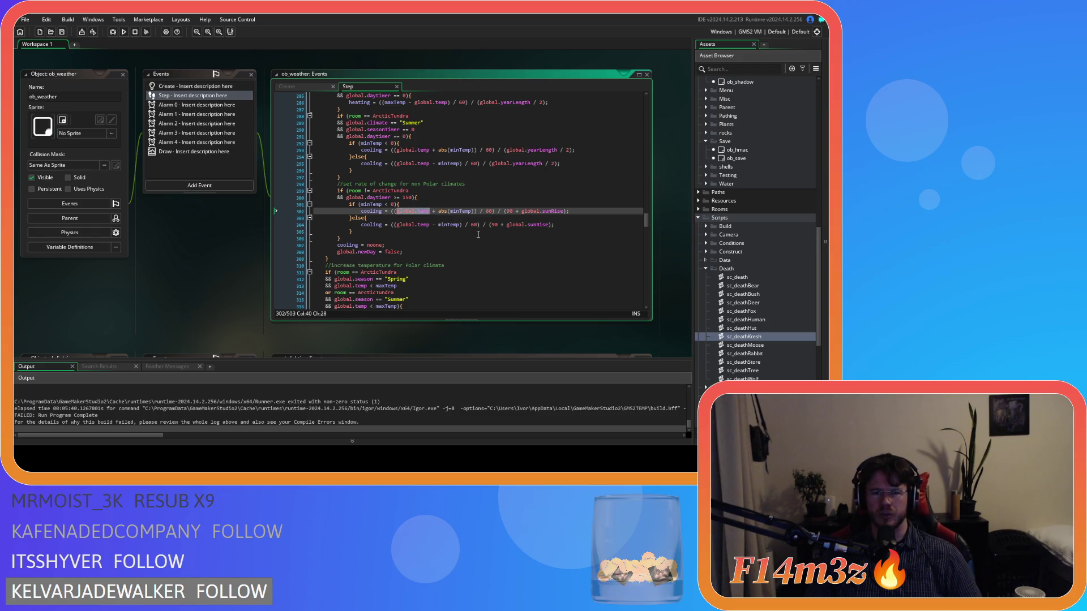
{"action": "type", "text": "max"}
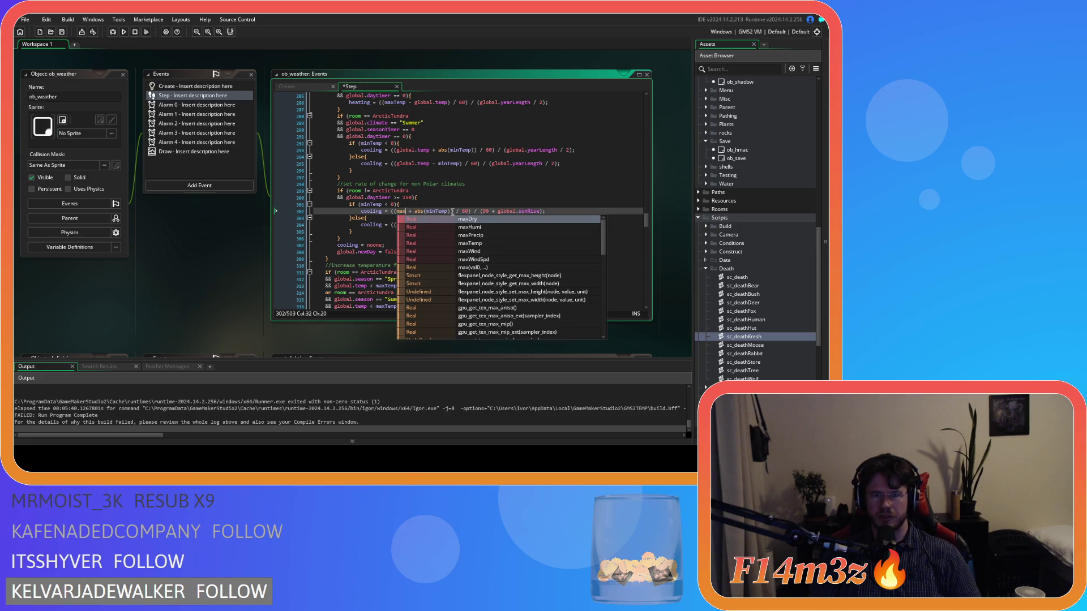
{"action": "type", "text": "Temp"}
Replace global.temp with maxTemp on line 304 too and save the Step event.
{"action": "left_click_drag", "start_coordinate": [431, 225], "coordinate": [396, 226]}
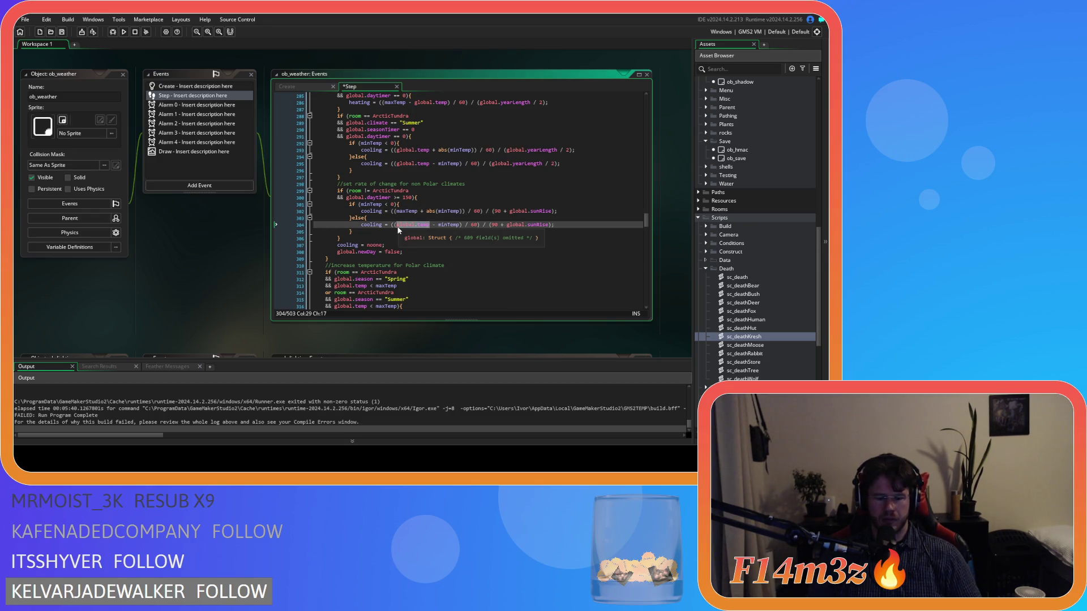
{"action": "type", "text": "maxTemp"}
{"action": "key", "text": "ctrl+s"}
{"action": "left_click", "coordinate": [457, 211]}
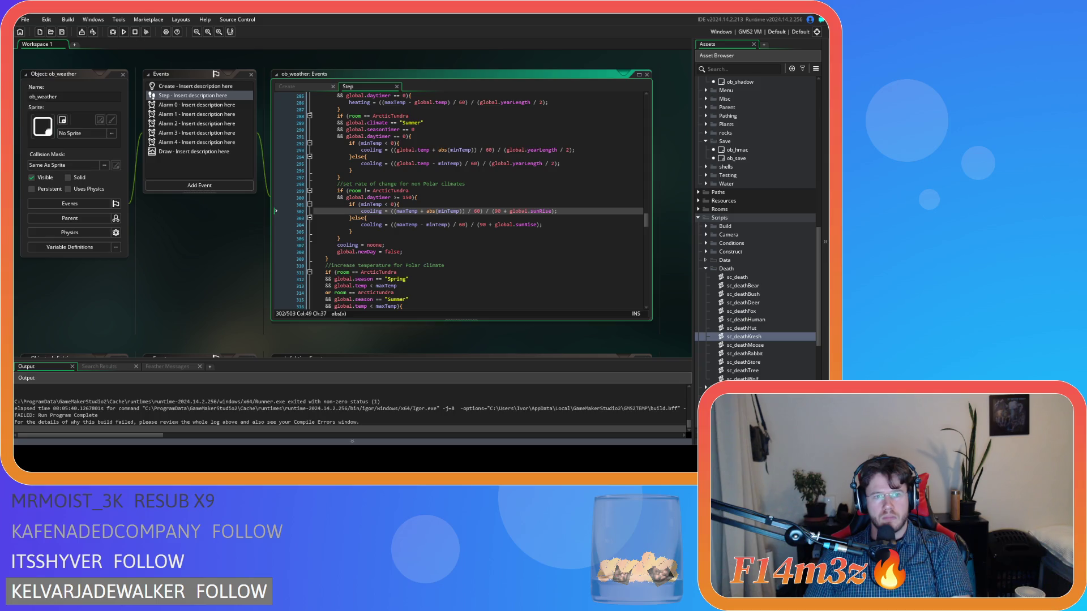
{"action": "left_click", "coordinate": [458, 168]}
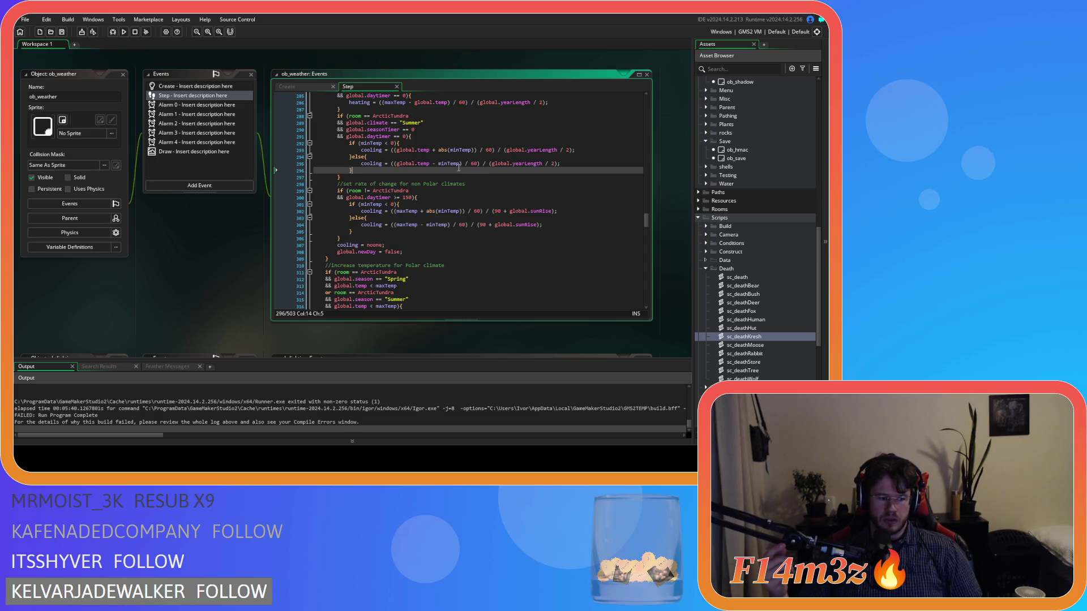
{"action": "scroll", "coordinate": [513, 217], "scroll_direction": "up", "scroll_amount": 6}
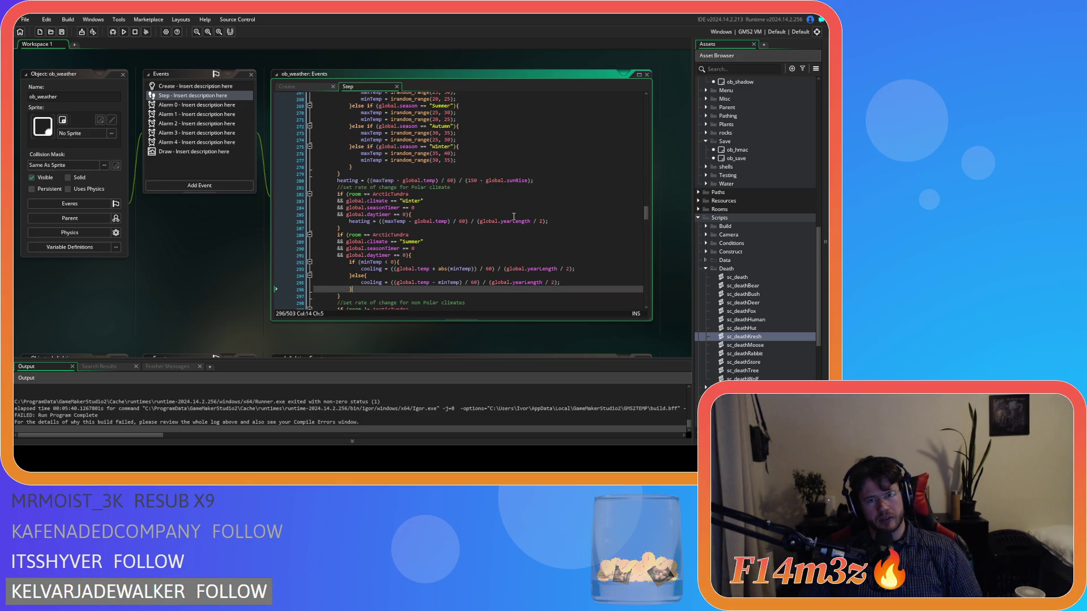
{"action": "scroll", "coordinate": [513, 217], "scroll_direction": "down", "scroll_amount": 3}
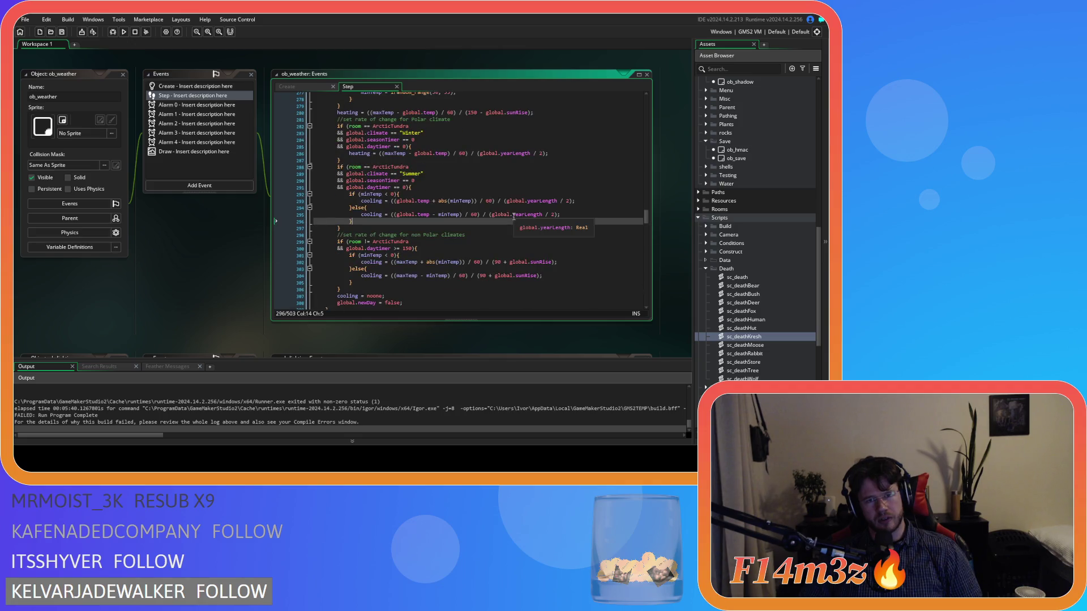
{"action": "scroll", "coordinate": [513, 217], "scroll_direction": "up", "scroll_amount": 3}
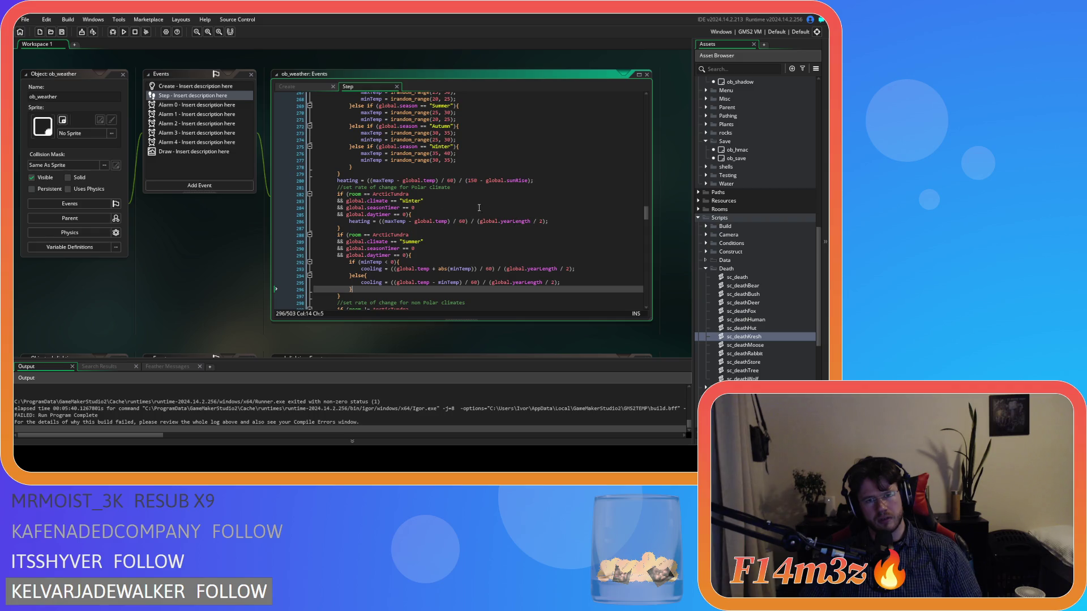
{"action": "left_click_drag", "start_coordinate": [372, 180], "coordinate": [427, 185]}
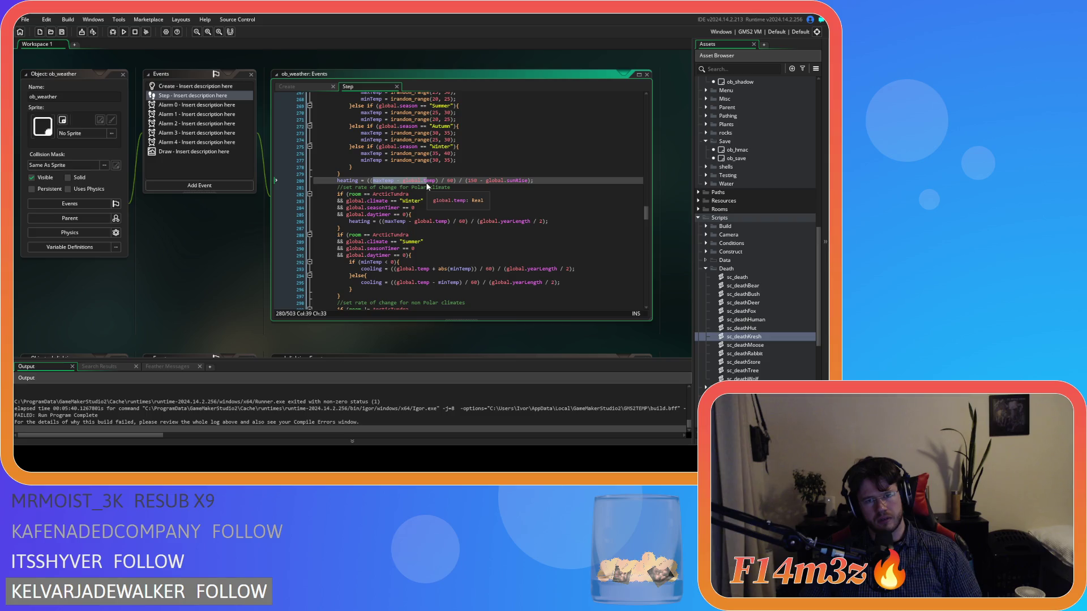
{"action": "left_click_drag", "start_coordinate": [372, 181], "coordinate": [434, 182]}
{"action": "left_click", "coordinate": [408, 180]}
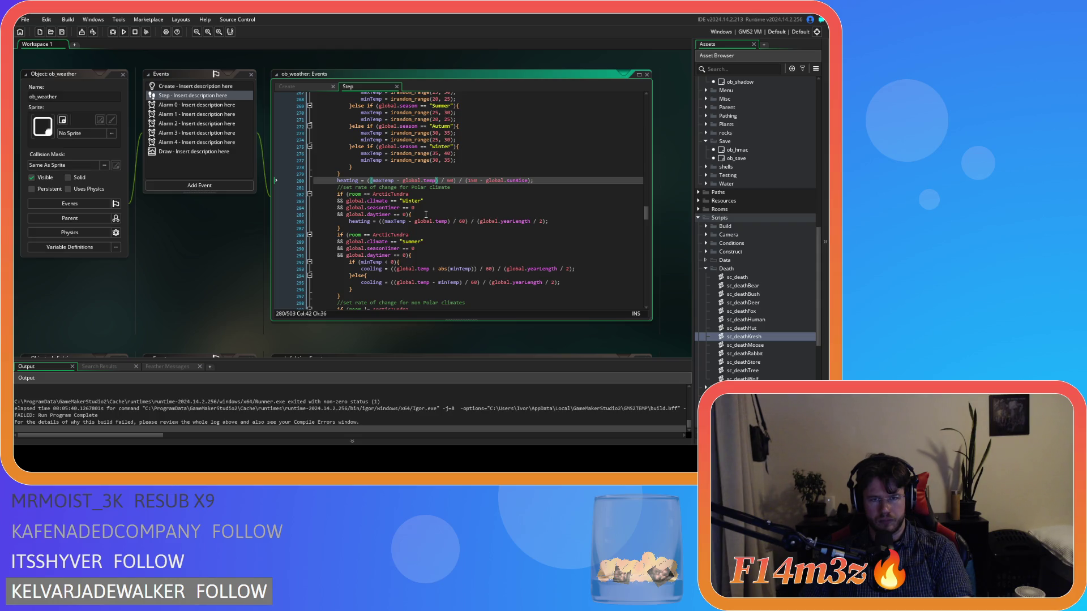
{"action": "left_click", "coordinate": [401, 180]}
{"action": "left_click_drag", "start_coordinate": [403, 180], "coordinate": [434, 182]}
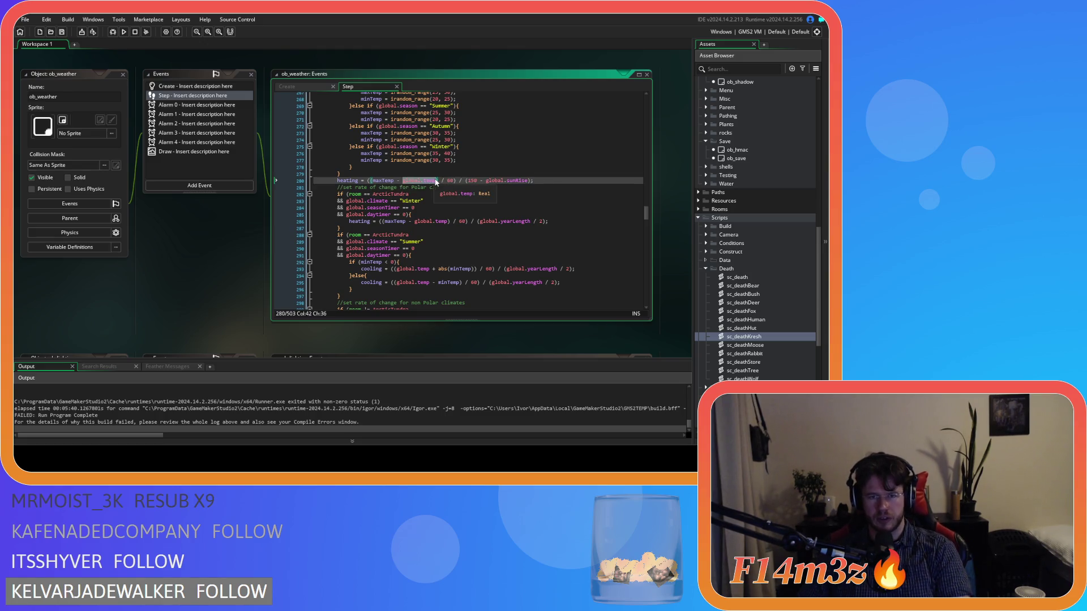
{"action": "left_click", "coordinate": [421, 181]}
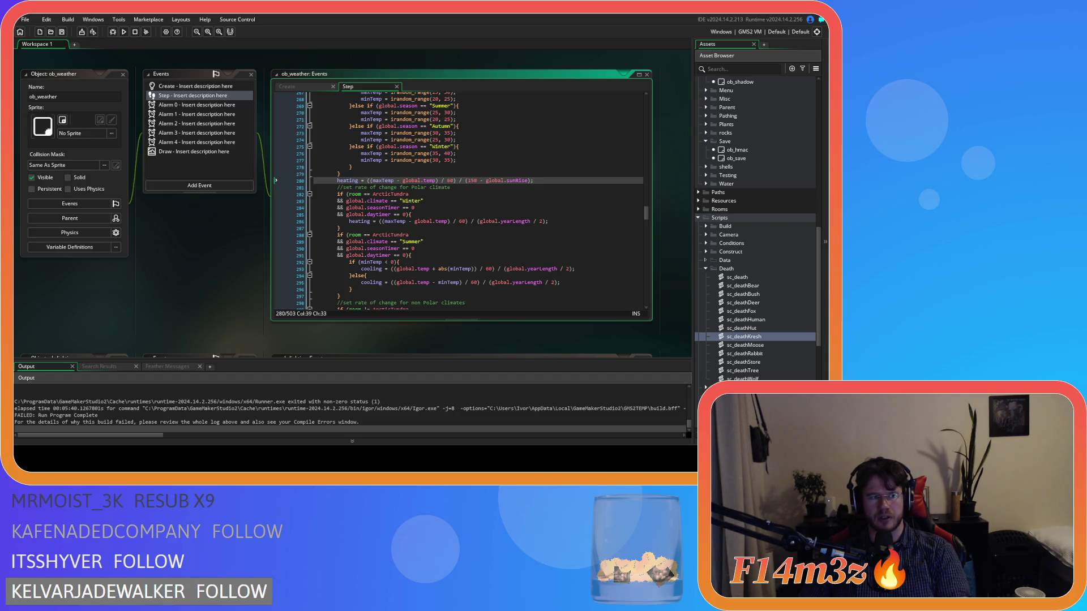
{"action": "left_click_drag", "start_coordinate": [352, 181], "coordinate": [439, 181]}
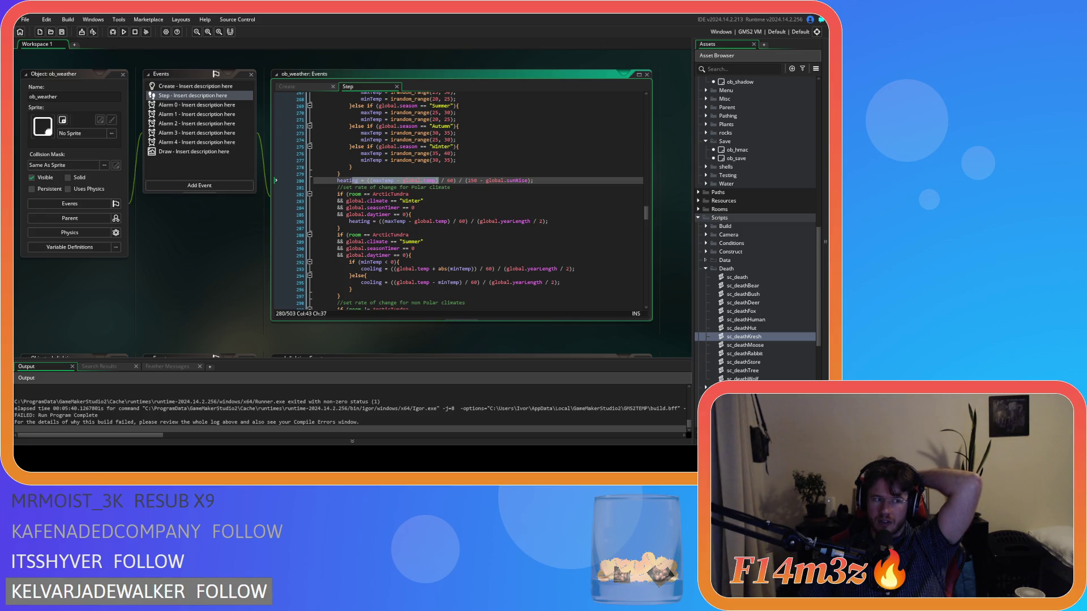
{"action": "double_click", "coordinate": [382, 181]}
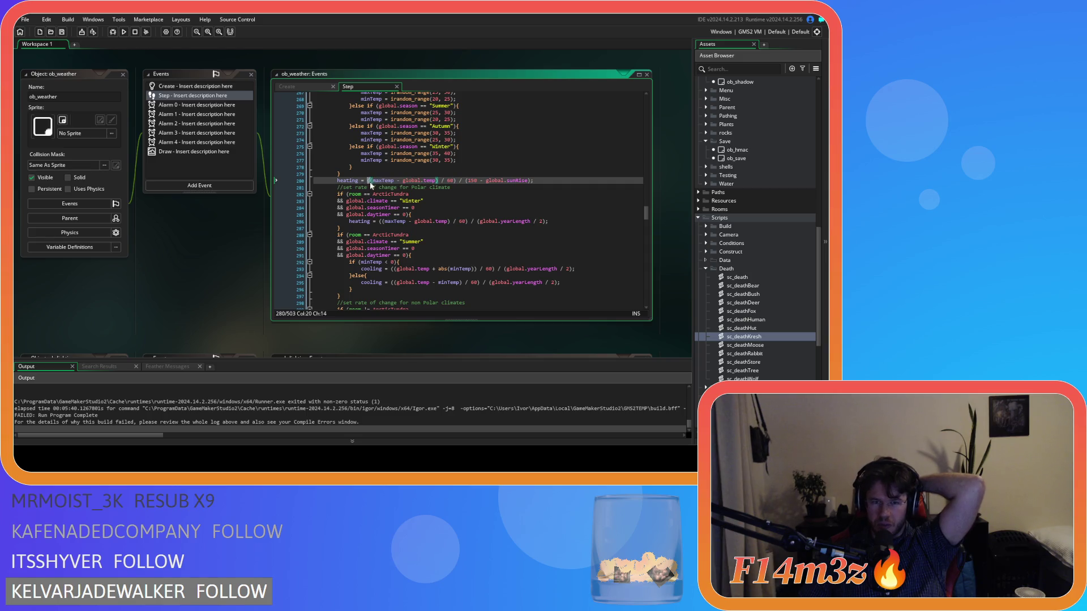
{"action": "left_click", "coordinate": [437, 180]}
{"action": "type", "text": "("}
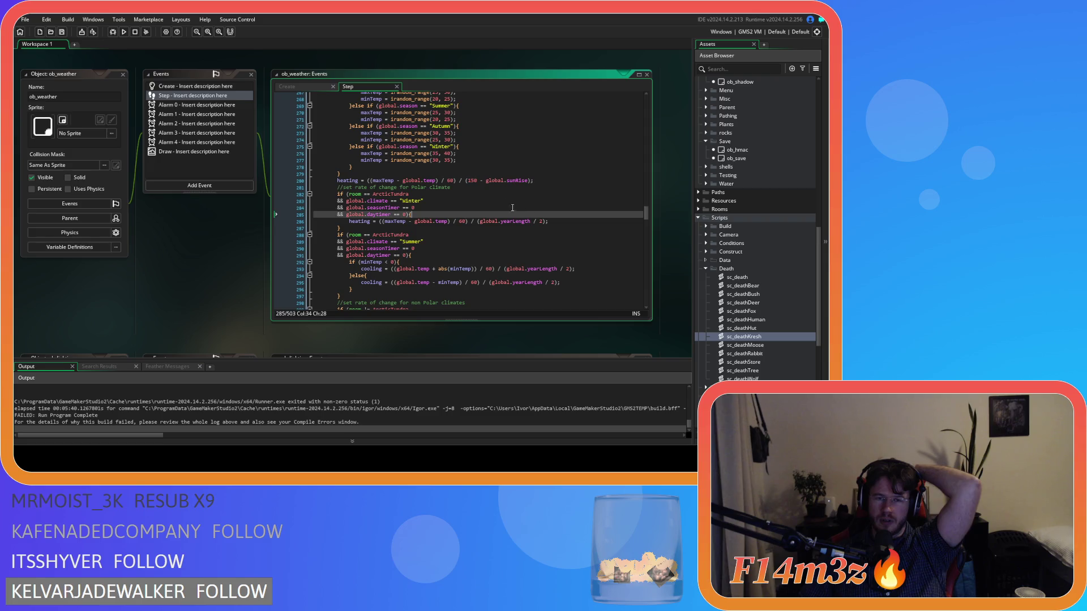
{"action": "key", "text": "Right"}
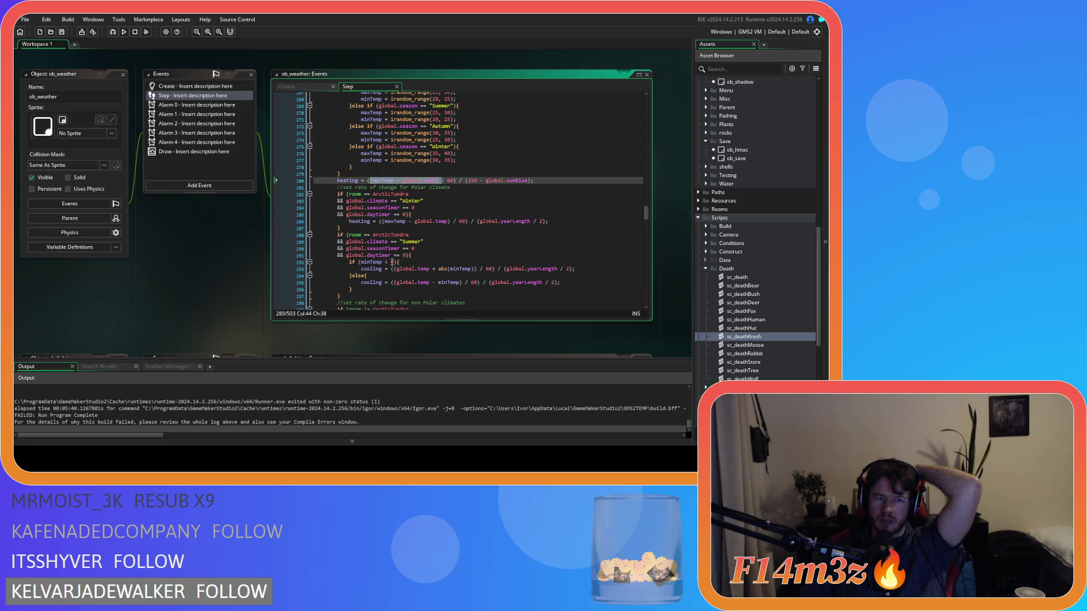
{"action": "scroll", "coordinate": [398, 260], "scroll_direction": "down", "scroll_amount": 4}
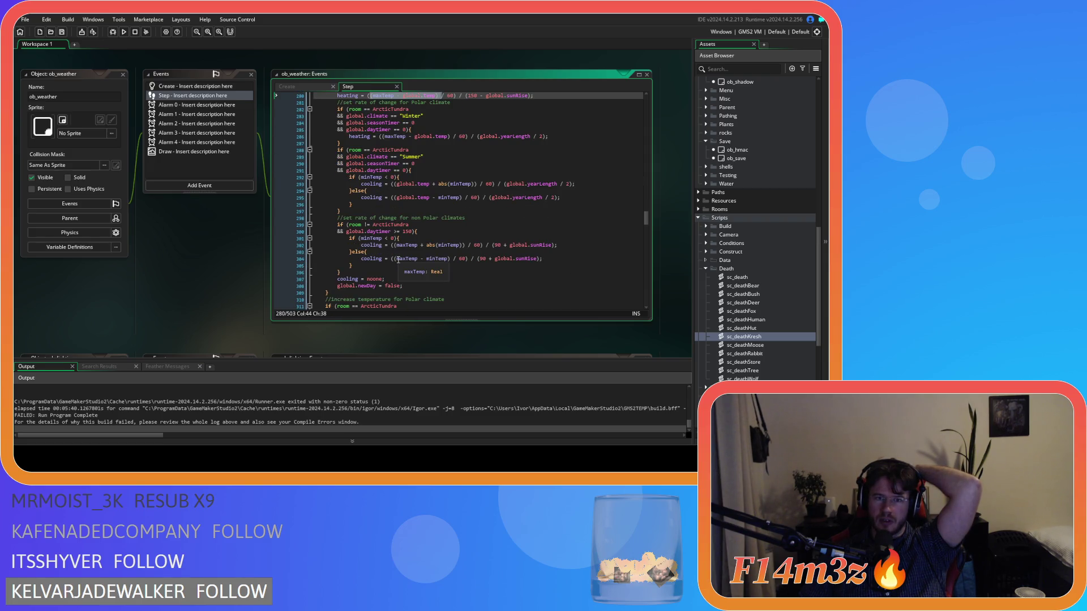
{"action": "left_click", "coordinate": [399, 259]}
{"action": "scroll", "coordinate": [462, 255], "scroll_direction": "down", "scroll_amount": 1}
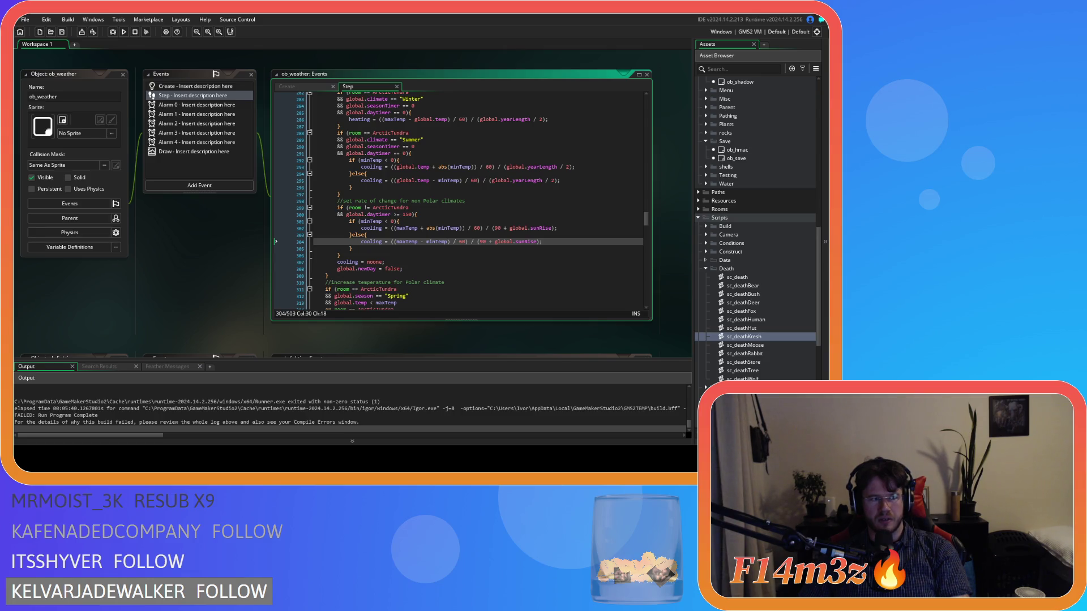
{"action": "left_click_drag", "start_coordinate": [395, 242], "coordinate": [540, 243]}
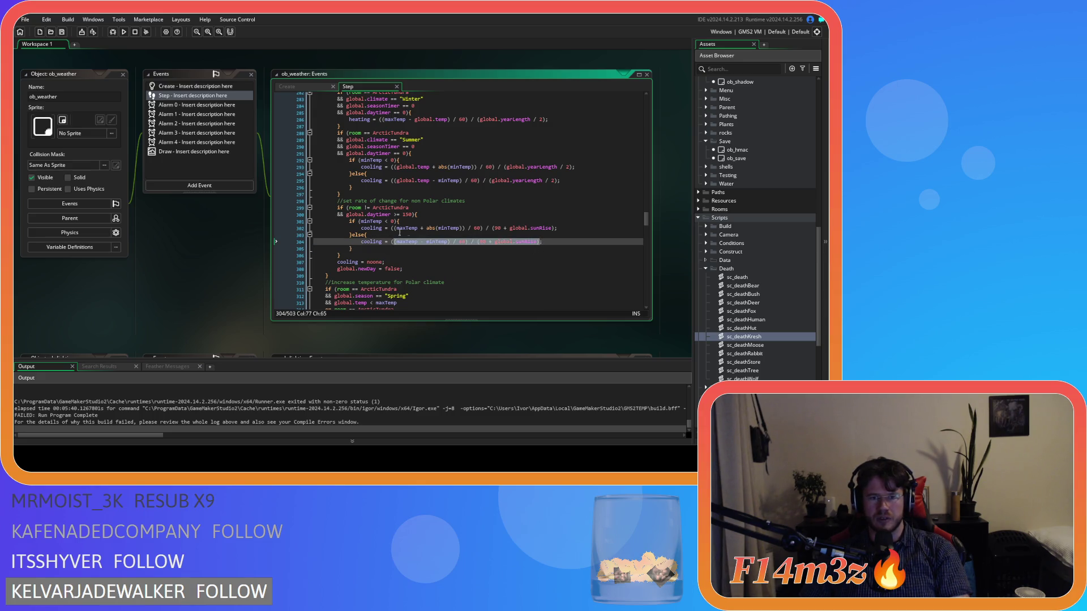
{"action": "mouse_move", "coordinate": [349, 221]}
{"action": "left_mouse_down"}
{"action": "mouse_move", "coordinate": [398, 231]}
{"action": "mouse_move", "coordinate": [418, 214]}
{"action": "left_mouse_up"}
{"action": "key", "text": "Delete"}
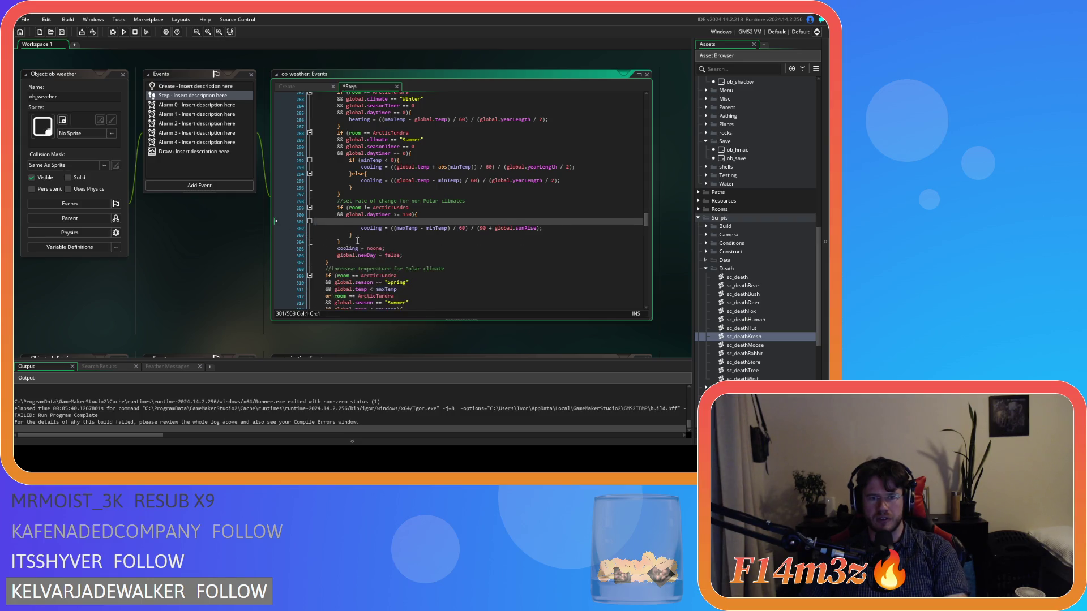
{"action": "left_click", "coordinate": [358, 227]}
{"action": "key", "text": "BackSpace"}
{"action": "key", "text": "BackSpace"}
{"action": "key", "text": "BackSpace"}
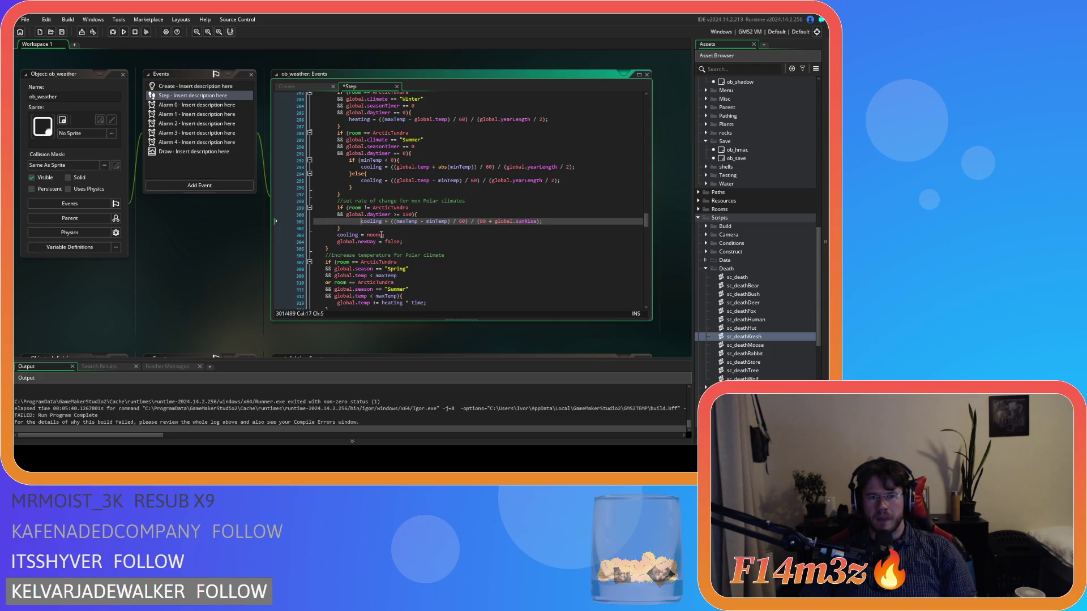
{"action": "left_click", "coordinate": [457, 221]}
{"action": "key", "text": "ctrl+s"}
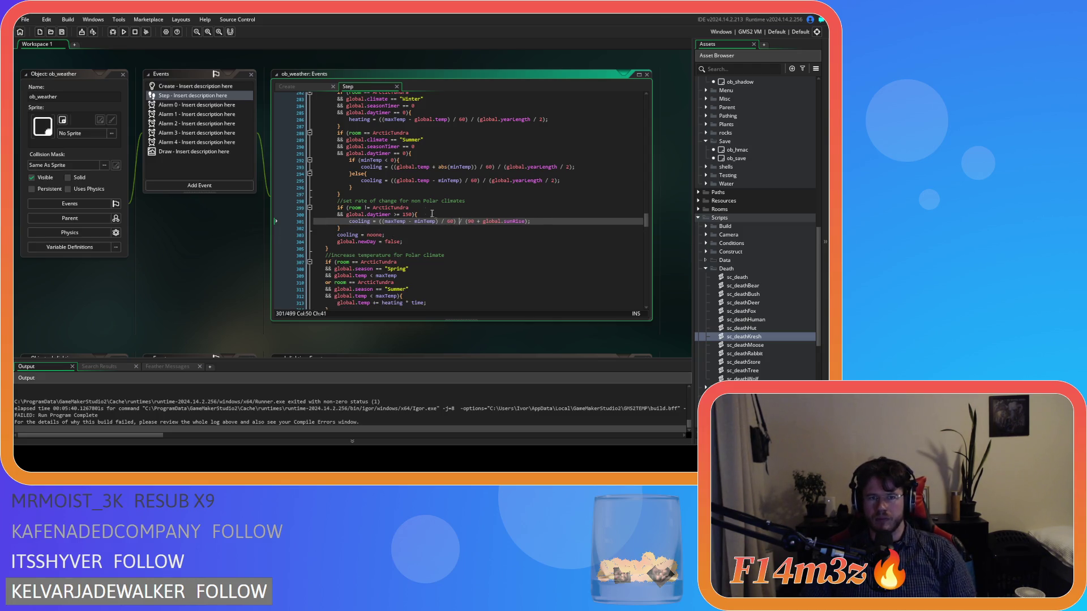
{"action": "scroll", "coordinate": [388, 177], "scroll_direction": "up", "scroll_amount": 3}
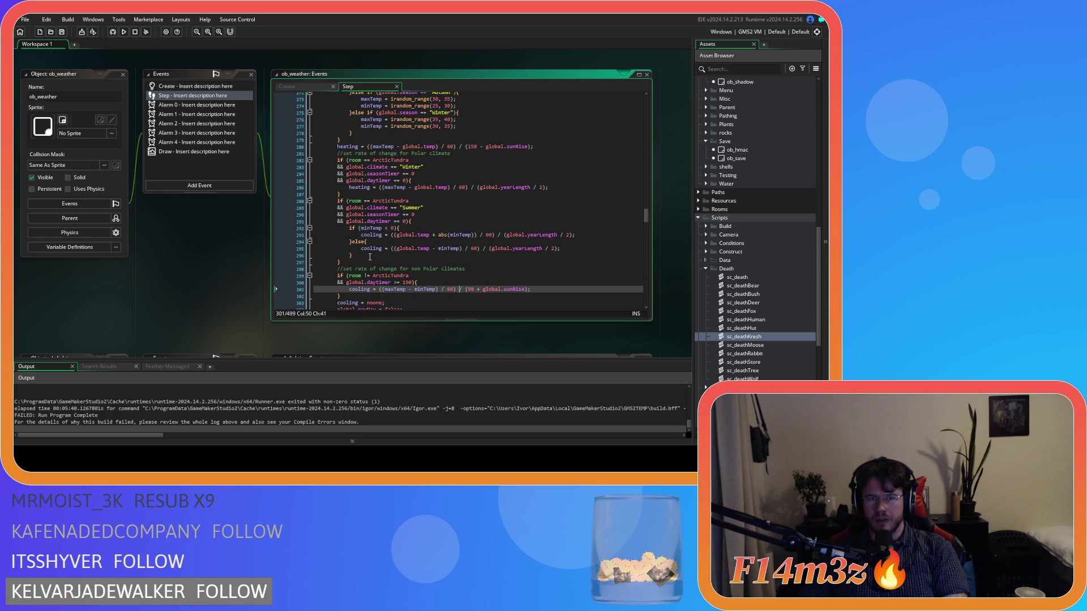
{"action": "left_click_drag", "start_coordinate": [367, 241], "coordinate": [269, 229]}
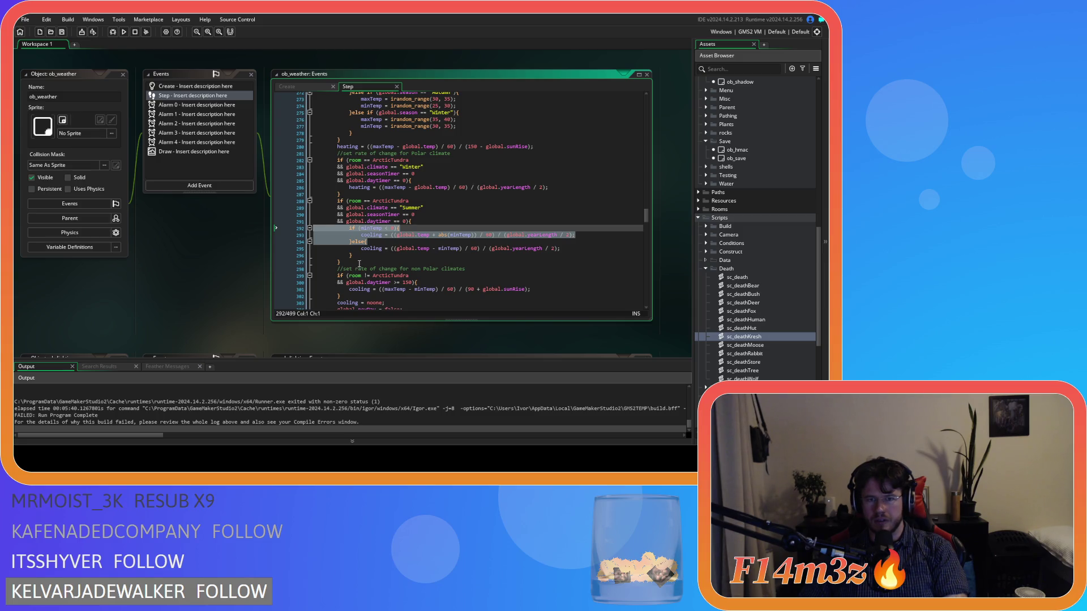
{"action": "left_click", "coordinate": [402, 258]}
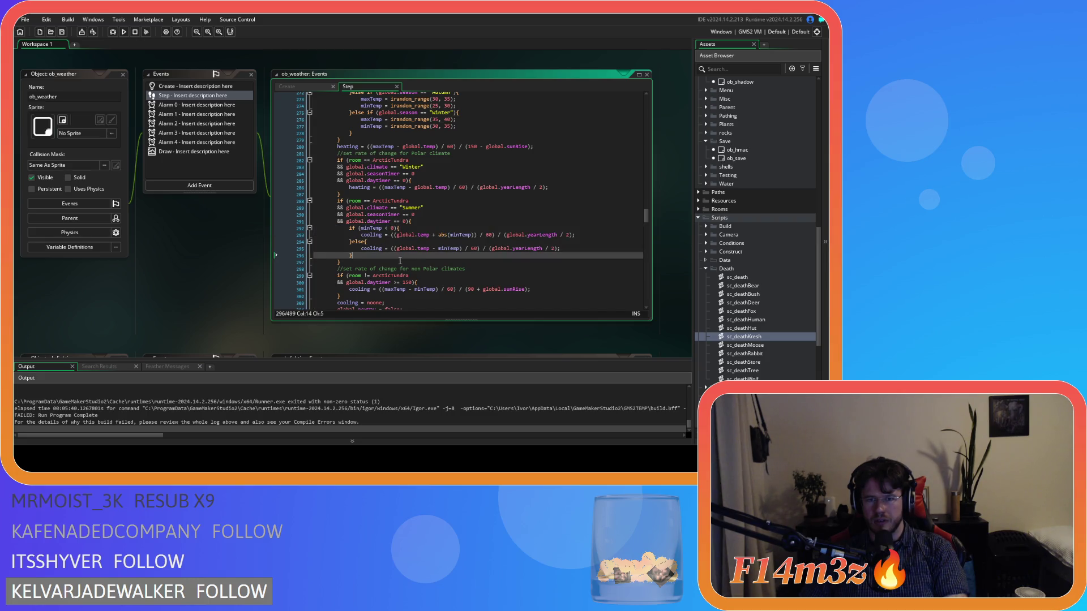
{"action": "scroll", "coordinate": [400, 261], "scroll_direction": "down", "scroll_amount": 1}
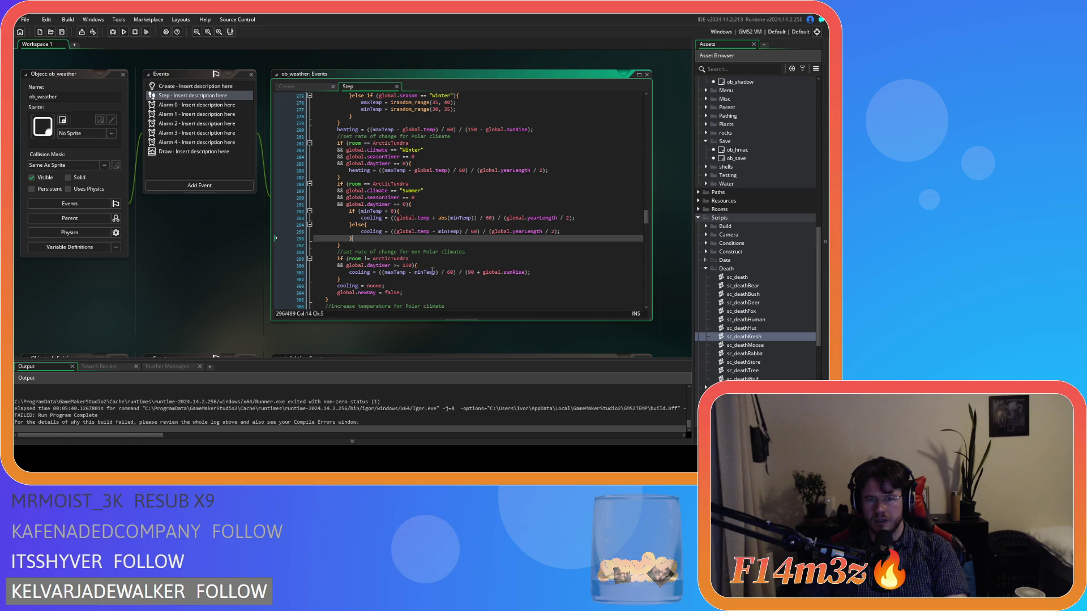
{"action": "left_click_drag", "start_coordinate": [435, 272], "coordinate": [385, 274]}
{"action": "key", "text": "ctrl+c"}
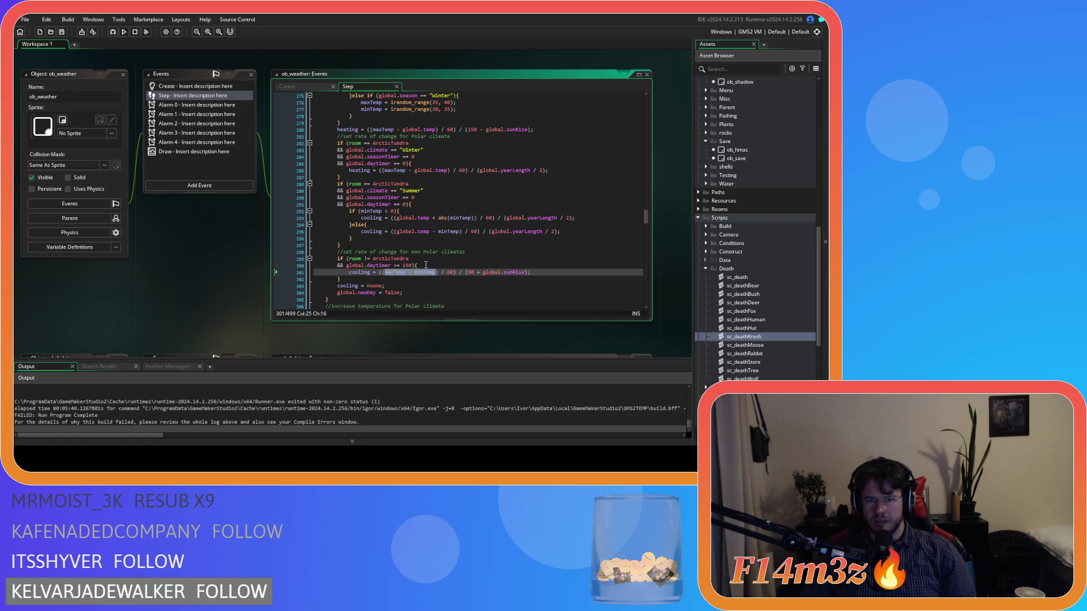
{"action": "left_click_drag", "start_coordinate": [460, 231], "coordinate": [274, 213]}
{"action": "key", "text": "ctrl+v"}
{"action": "key", "text": "Delete"}
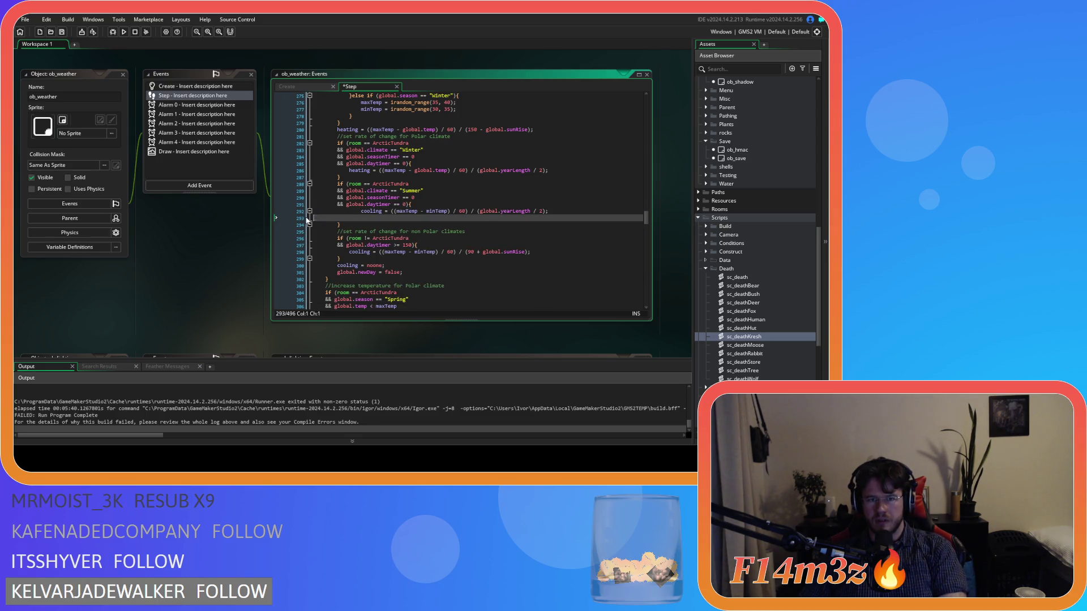
{"action": "key", "text": "BackSpace"}
{"action": "key", "text": "Home"}
{"action": "key", "text": "BackSpace"}
{"action": "key", "text": "ctrl+s"}
{"action": "left_click", "coordinate": [462, 197]}
{"action": "left_click", "coordinate": [428, 171]}
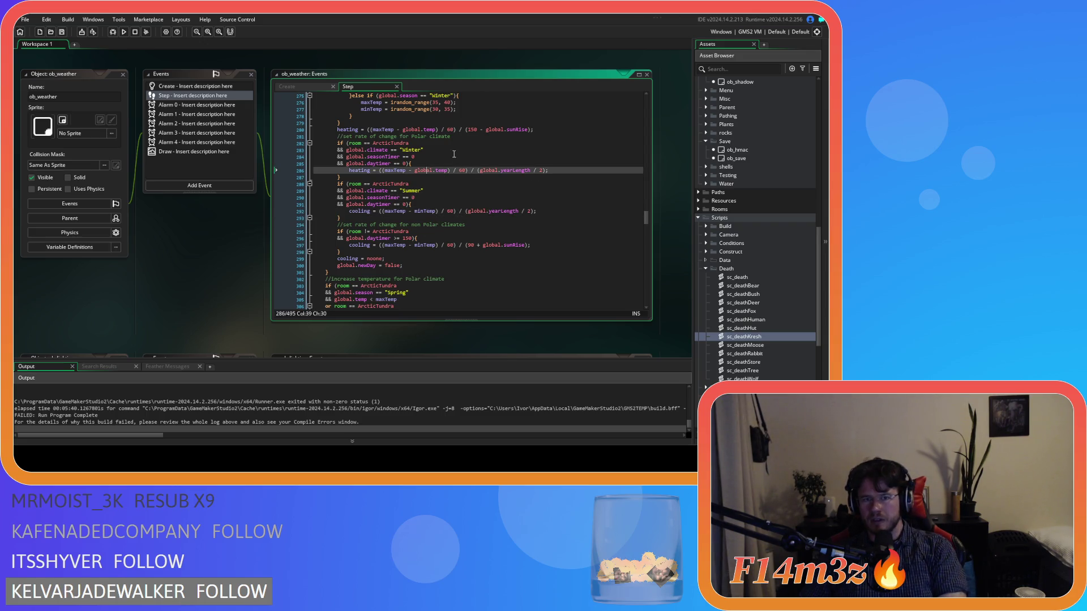
{"action": "left_click", "coordinate": [396, 245]}
{"action": "key", "text": "Up"}
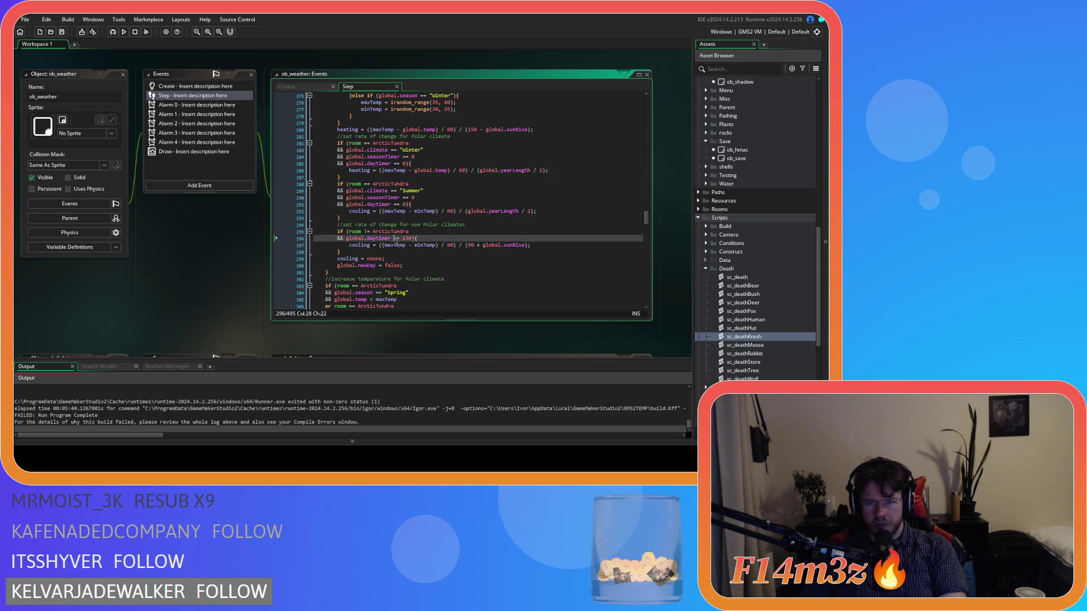
{"action": "key", "text": "Up"}
{"action": "key", "text": "Home"}
{"action": "left_click", "coordinate": [395, 239], "text": "shift"}
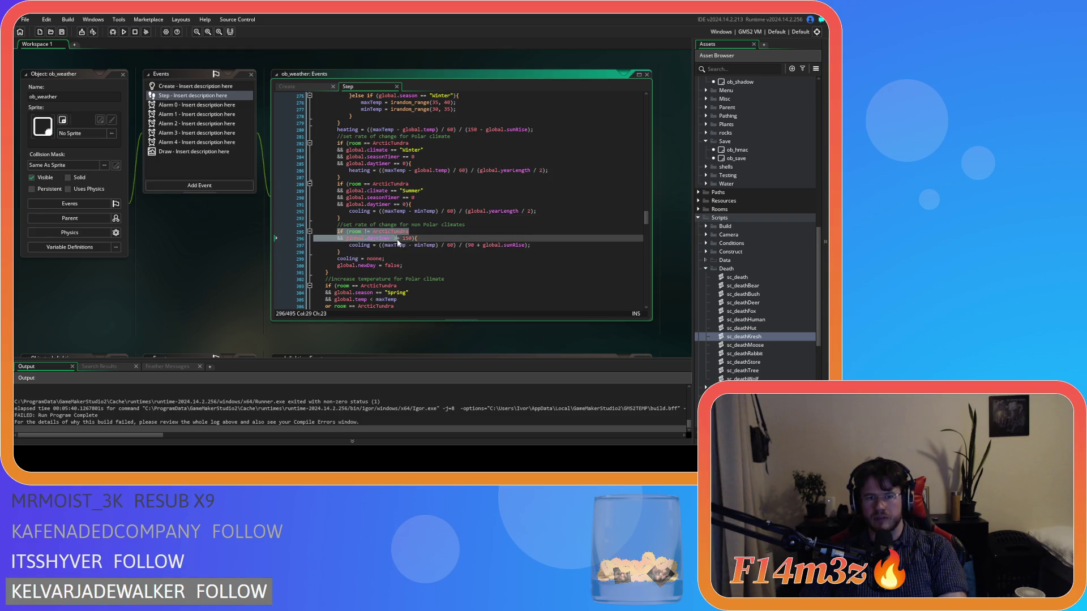
{"action": "left_click", "coordinate": [380, 252]}
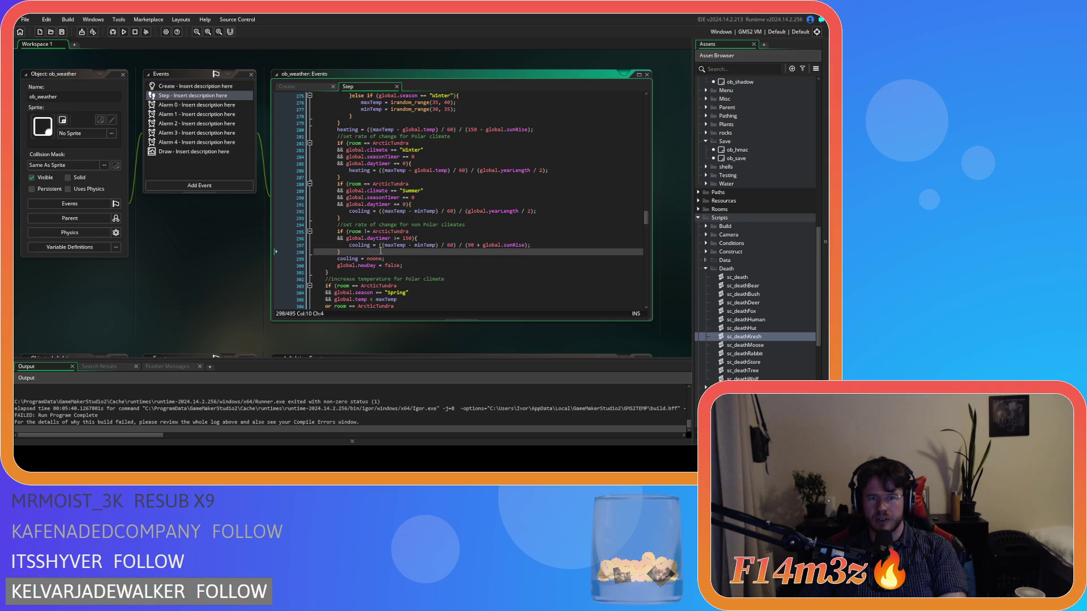
{"action": "left_click_drag", "start_coordinate": [421, 238], "coordinate": [307, 235]}
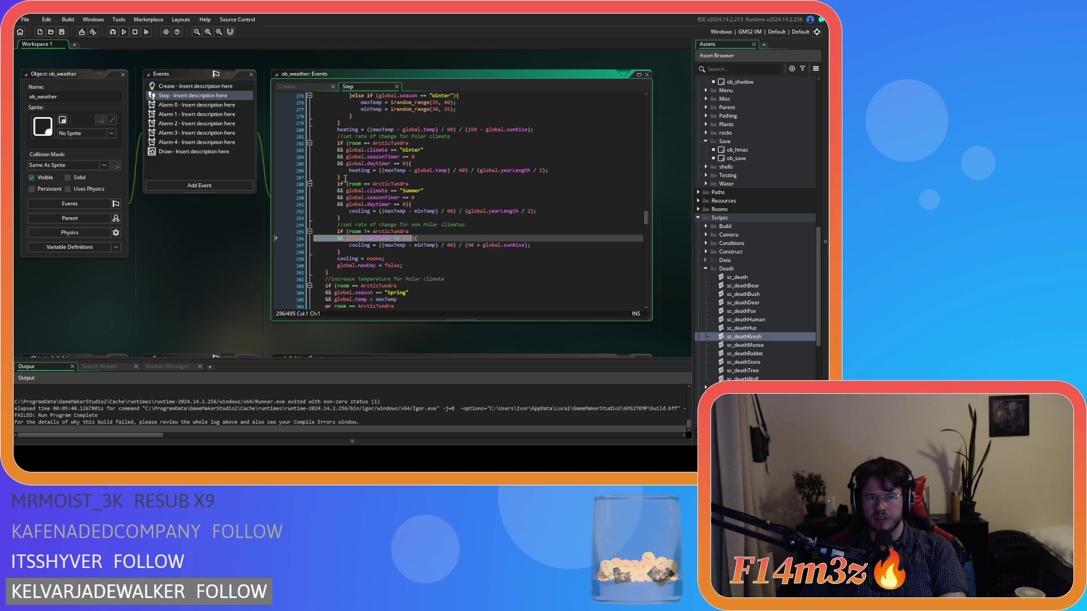
Move the cooling formula out of the non-Polar if-block to just below the heating formula.
{"action": "mouse_move", "coordinate": [530, 245]}
{"action": "left_mouse_down"}
{"action": "mouse_move", "coordinate": [350, 246]}
{"action": "mouse_move", "coordinate": [255, 230]}
{"action": "left_mouse_up"}
{"action": "key", "text": "BackSpace"}
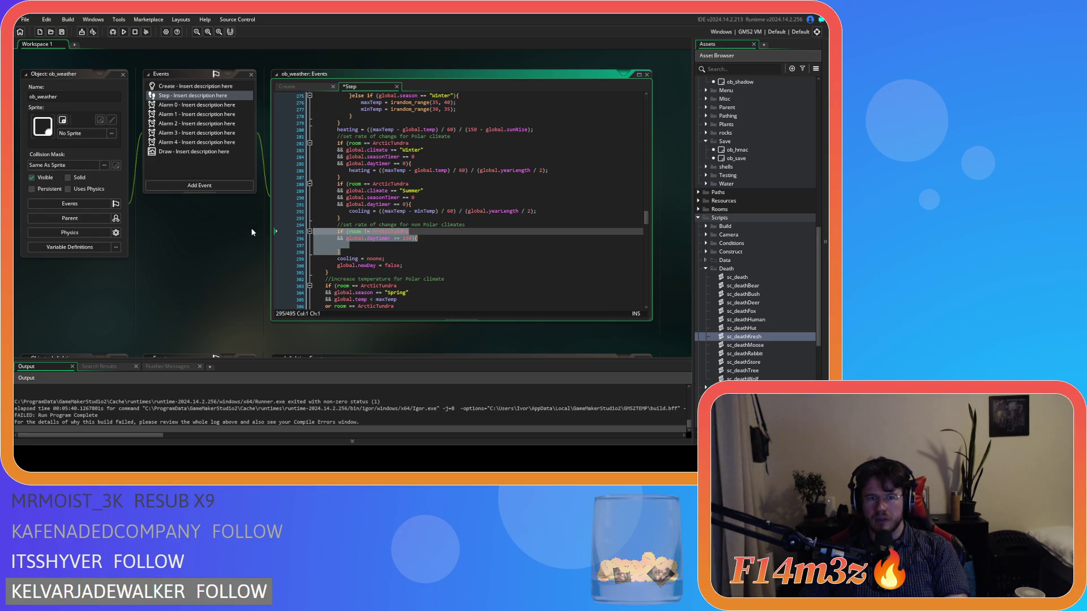
{"action": "key", "text": "BackSpace"}
{"action": "key", "text": "BackSpace"}
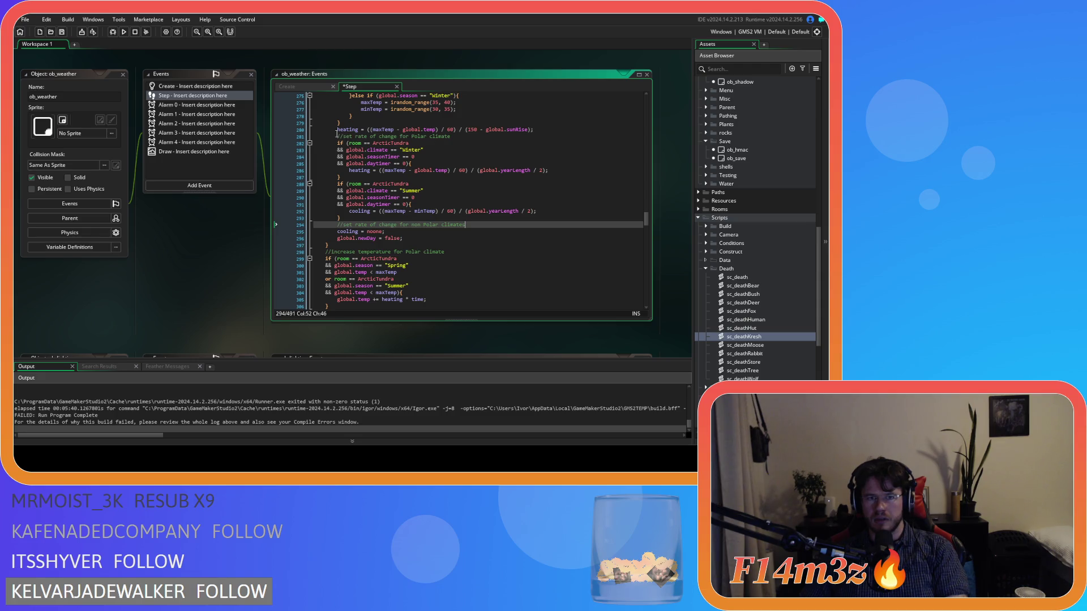
{"action": "left_click", "coordinate": [565, 129]}
{"action": "key", "text": "Return"}
{"action": "key", "text": "ctrl+v"}
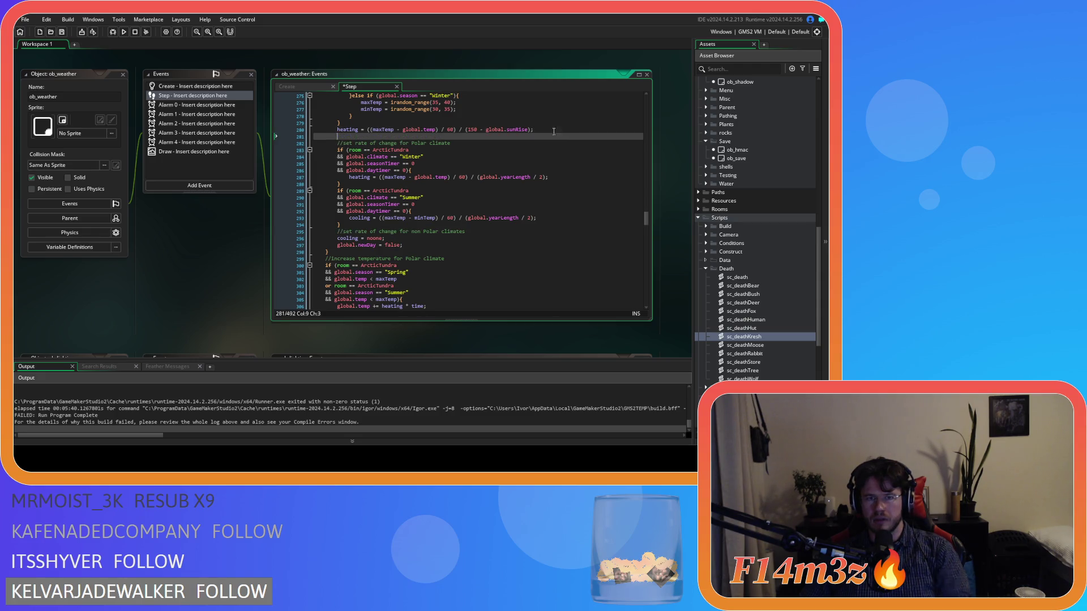
Try removing the non-Polar climates comment, then undo and redo edits to recover the intended layout.
{"action": "left_click_drag", "start_coordinate": [465, 231], "coordinate": [332, 233]}
{"action": "key", "text": "ctrl+c"}
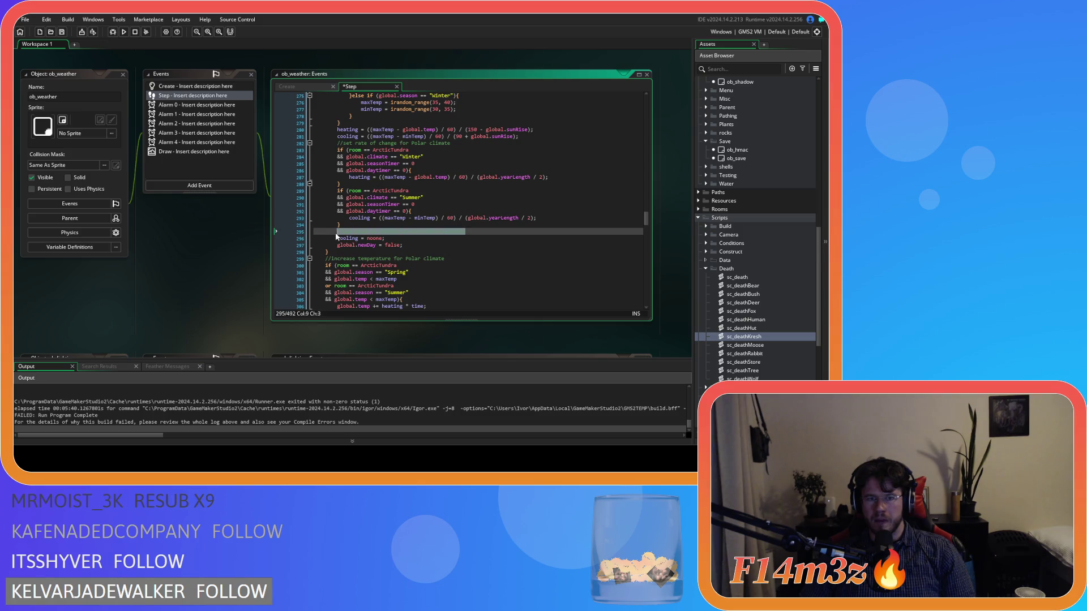
{"action": "key", "text": "BackSpace"}
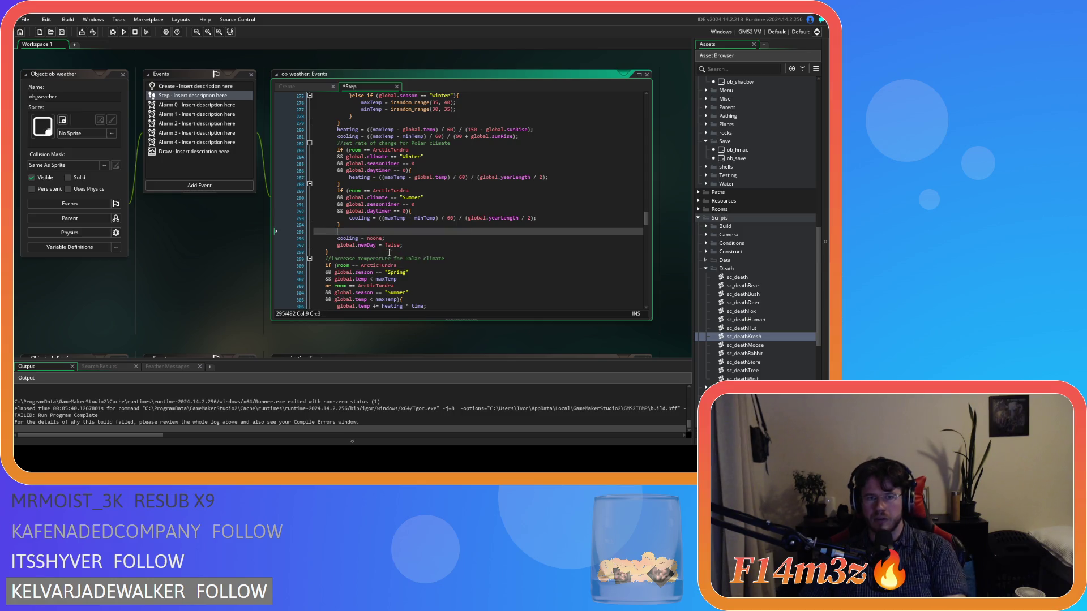
{"action": "key", "text": "BackSpace"}
{"action": "key", "text": "BackSpace"}
{"action": "key", "text": "BackSpace"}
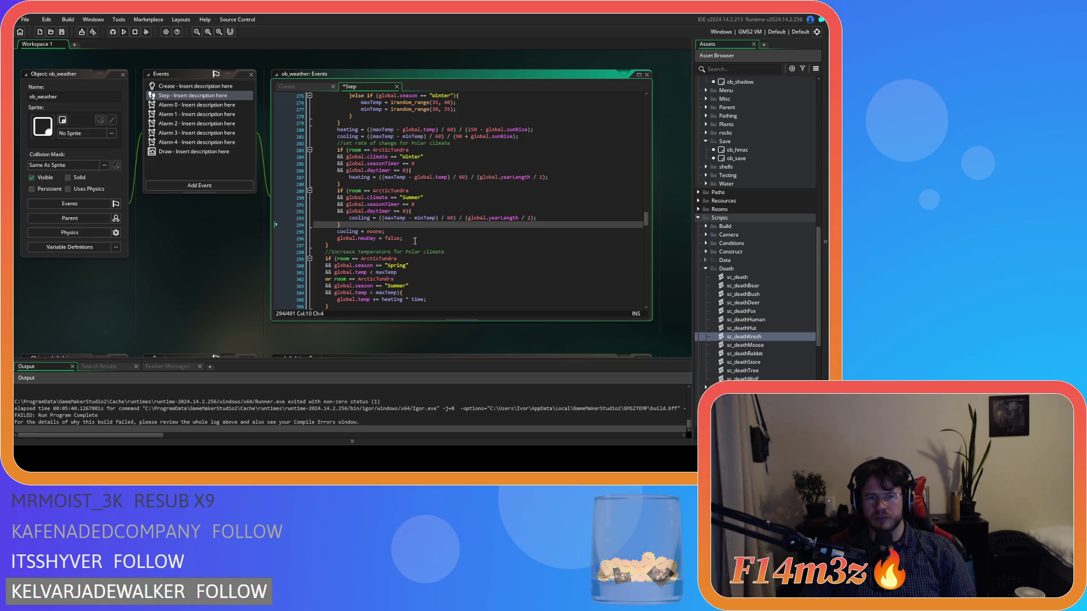
{"action": "key", "text": "Return"}
{"action": "type", "text": "//set rate of change for non Polar climates"}
{"action": "key", "text": "Return"}
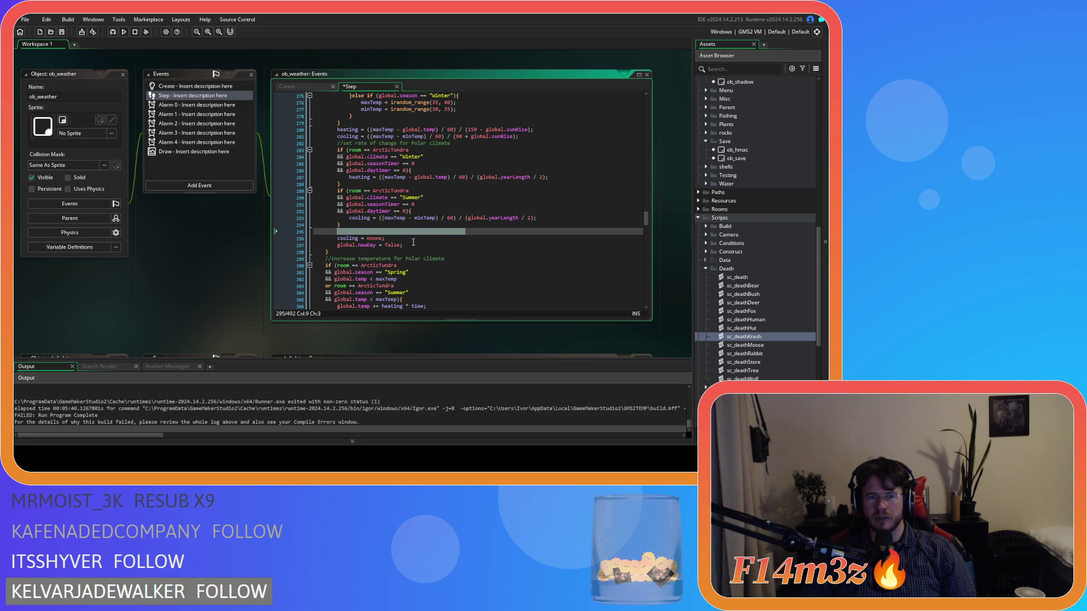
{"action": "key", "text": "ctrl+v"}
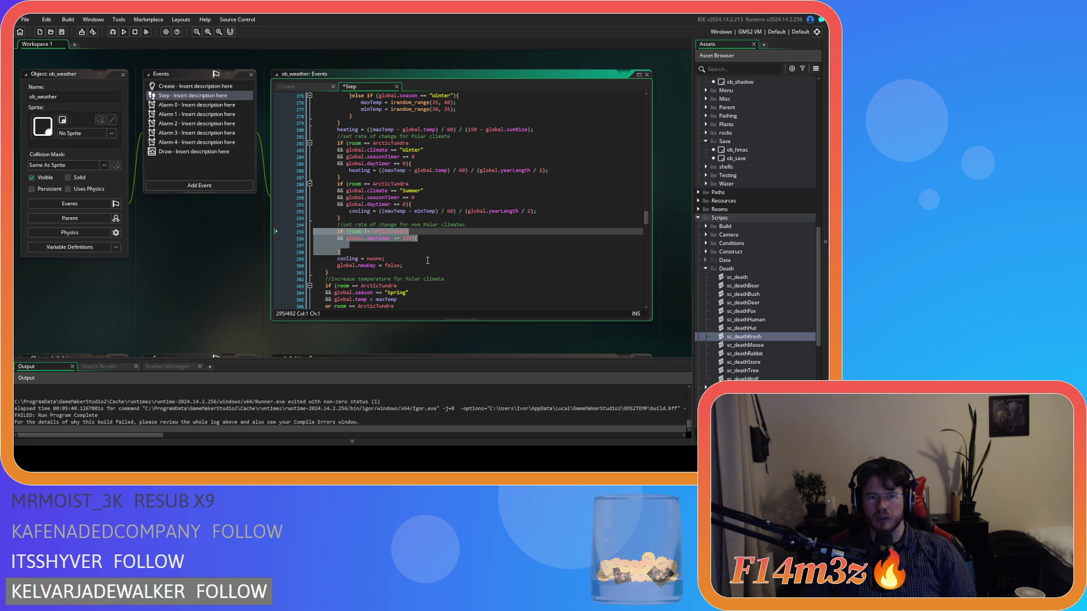
{"action": "key", "text": "Down"}
{"action": "key", "text": "Down"}
{"action": "key", "text": "ctrl+v"}
{"action": "key", "text": "Delete"}
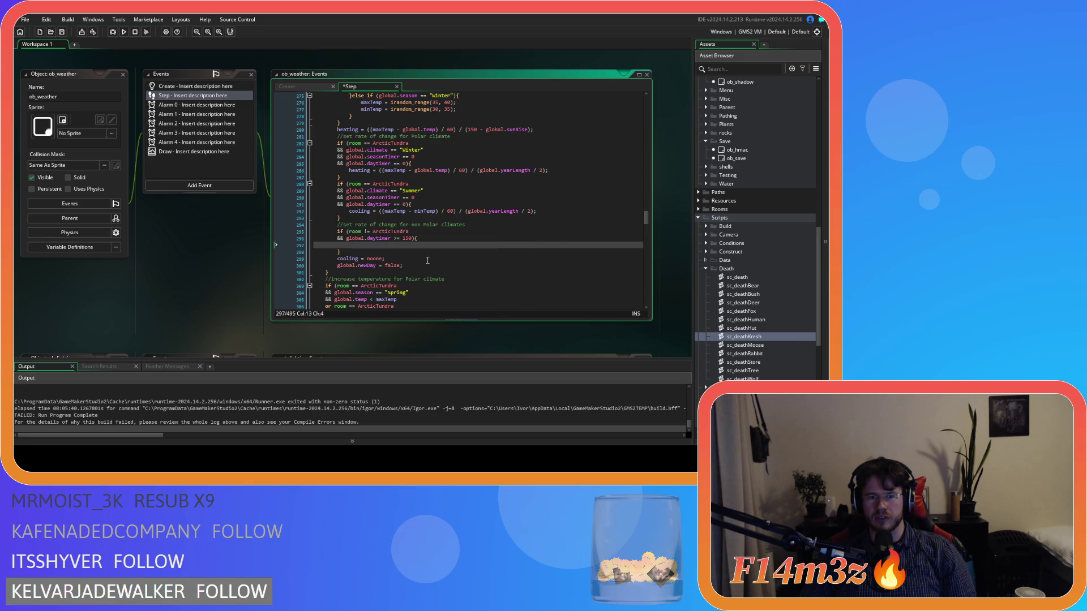
{"action": "key", "text": "ctrl+z"}
{"action": "key", "text": "ctrl+z"}
{"action": "key", "text": "ctrl+z"}
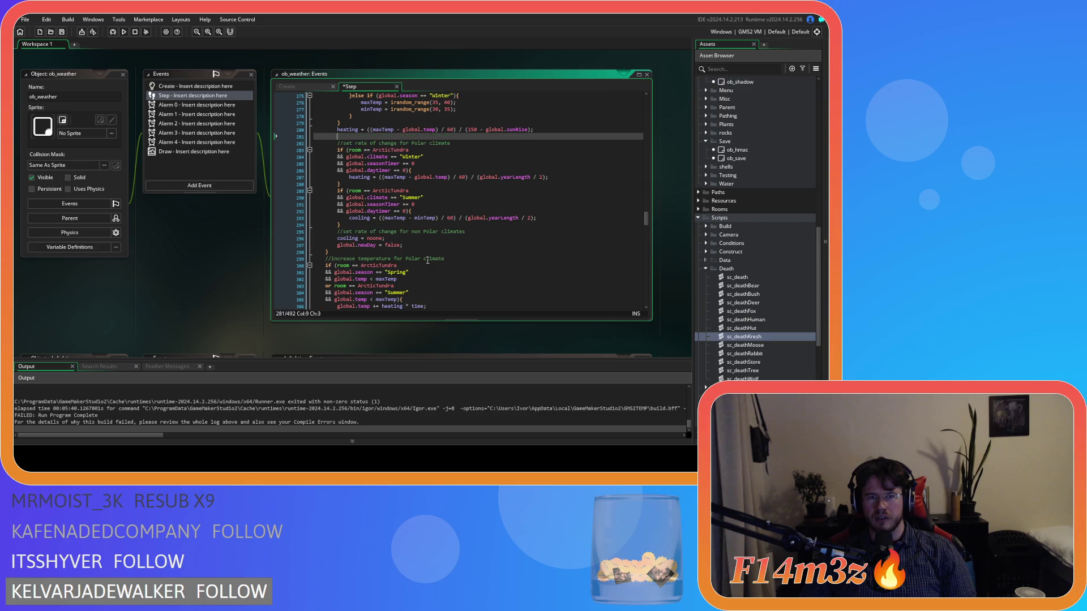
Delete the 'cooling = noone;' line.
{"action": "left_click", "coordinate": [344, 247]}
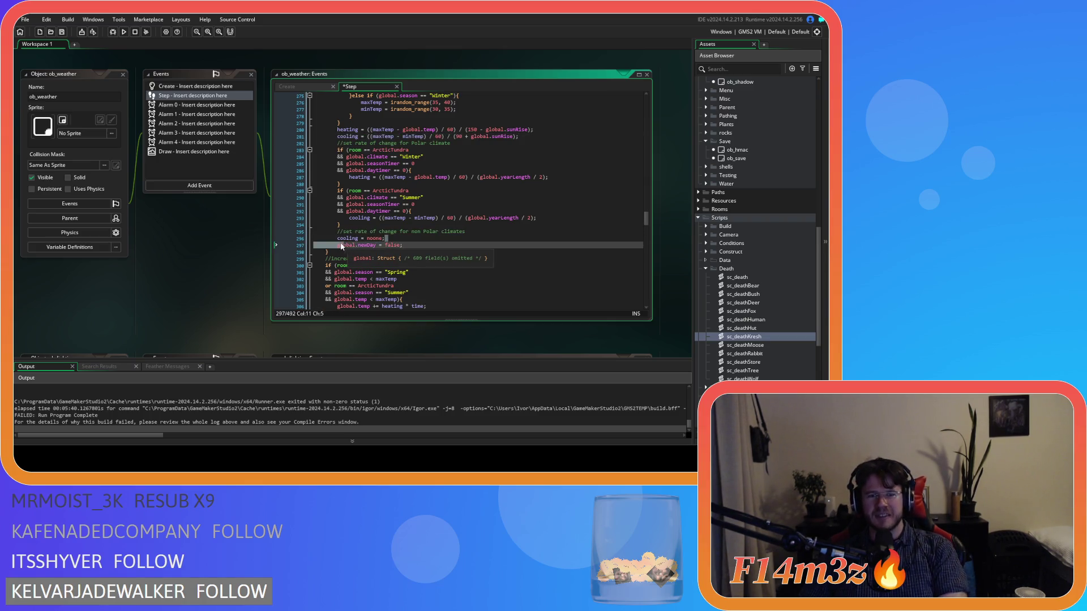
{"action": "left_click_drag", "start_coordinate": [386, 238], "coordinate": [317, 240]}
{"action": "scroll", "coordinate": [320, 241], "scroll_direction": "down", "scroll_amount": 2}
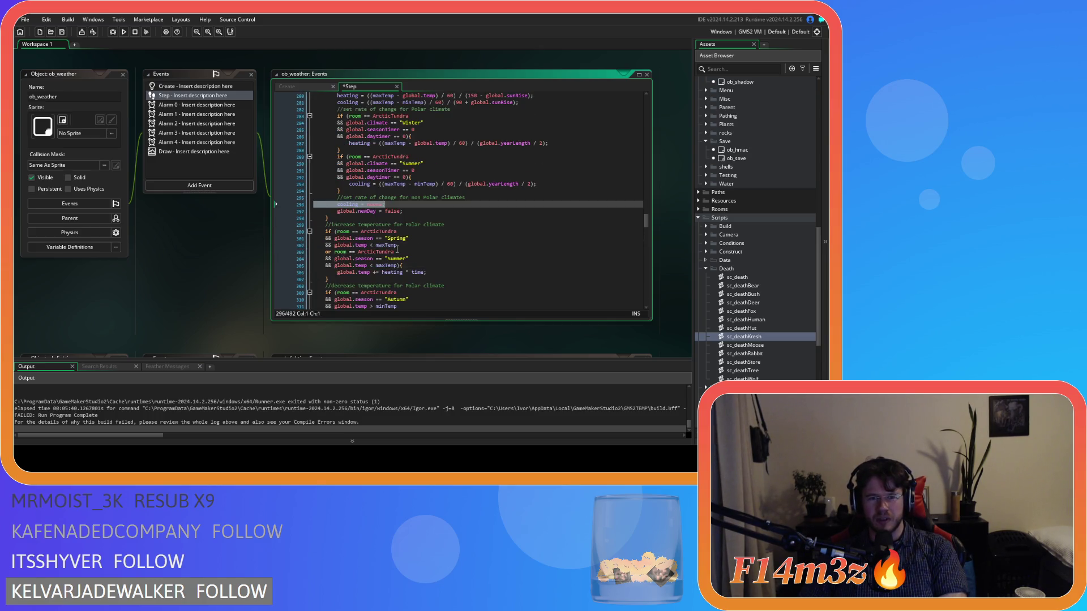
{"action": "key", "text": "BackSpace"}
{"action": "key", "text": "BackSpace"}
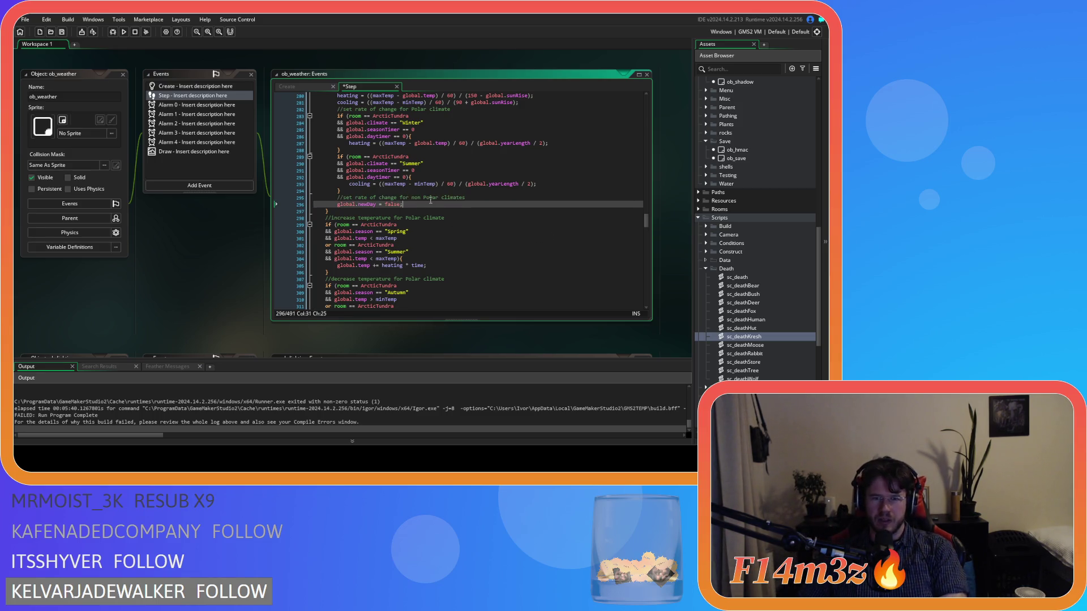
Delete the leftover '//set rate of change for non Polar climates' comment line.
{"action": "left_click_drag", "start_coordinate": [466, 198], "coordinate": [343, 199]}
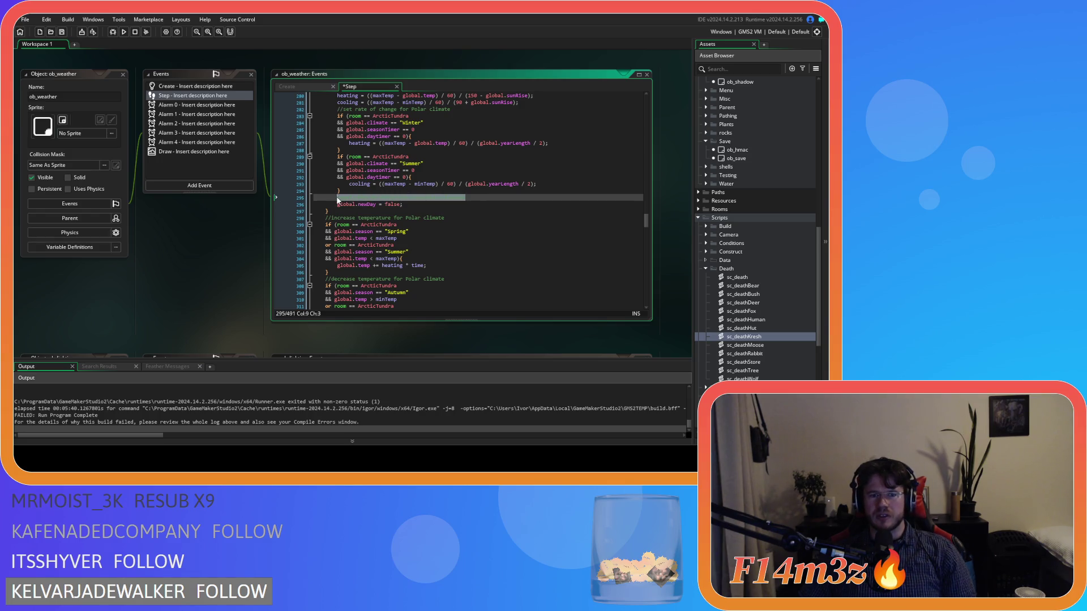
{"action": "left_click", "coordinate": [455, 199]}
{"action": "left_click_drag", "start_coordinate": [485, 200], "coordinate": [285, 202]}
{"action": "key", "text": "BackSpace"}
{"action": "key", "text": "BackSpace"}
{"action": "scroll", "coordinate": [482, 226], "scroll_direction": "up", "scroll_amount": 6}
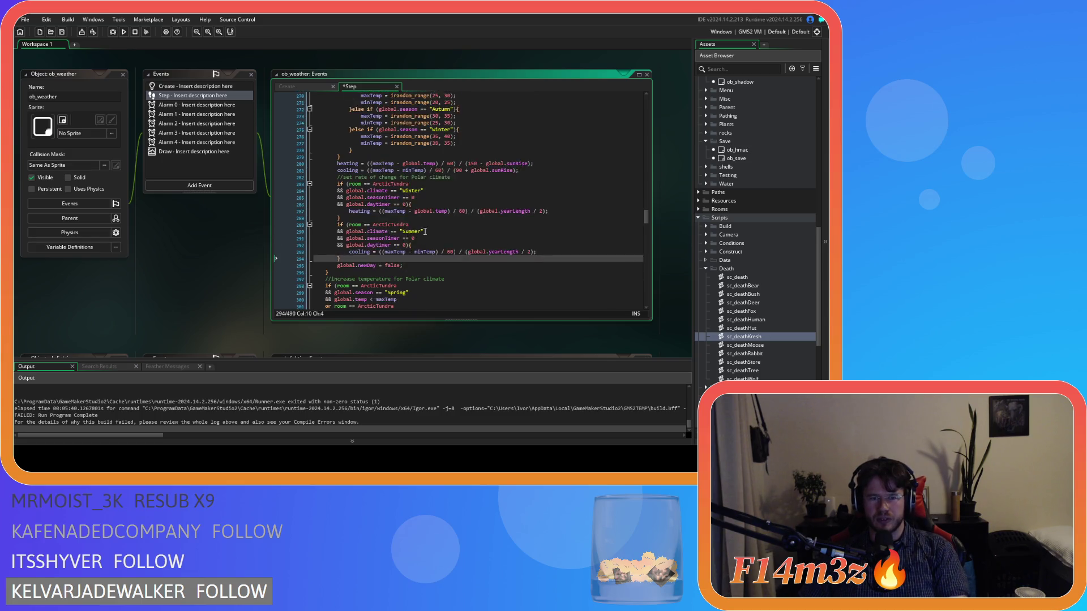
{"action": "scroll", "coordinate": [472, 228], "scroll_direction": "down", "scroll_amount": 3}
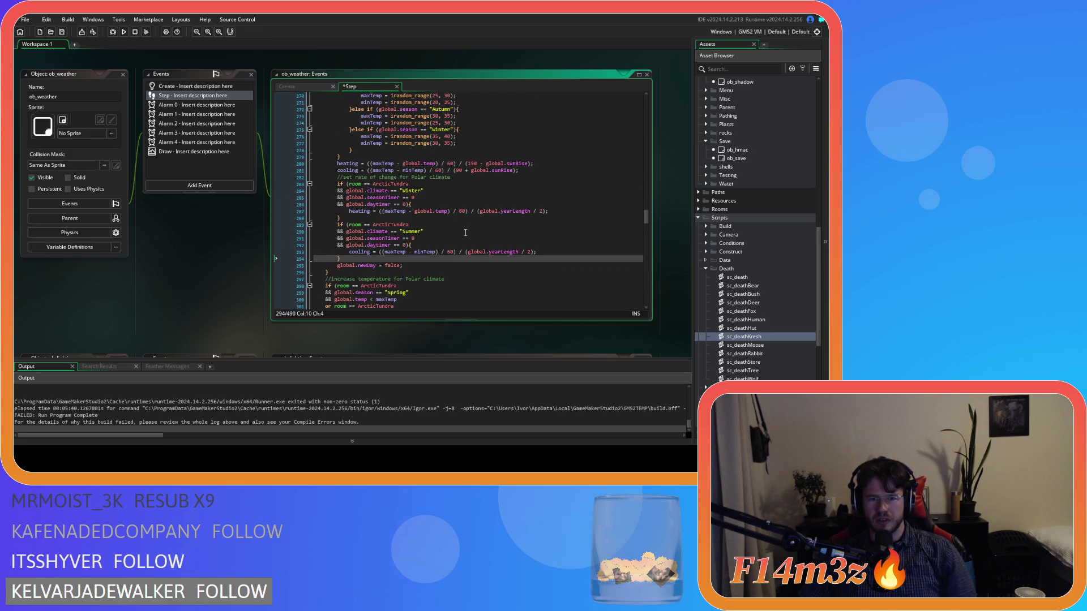
Insert a '//set rate of change' comment line above the heating formula.
{"action": "left_click", "coordinate": [353, 156]}
{"action": "key", "text": "Return"}
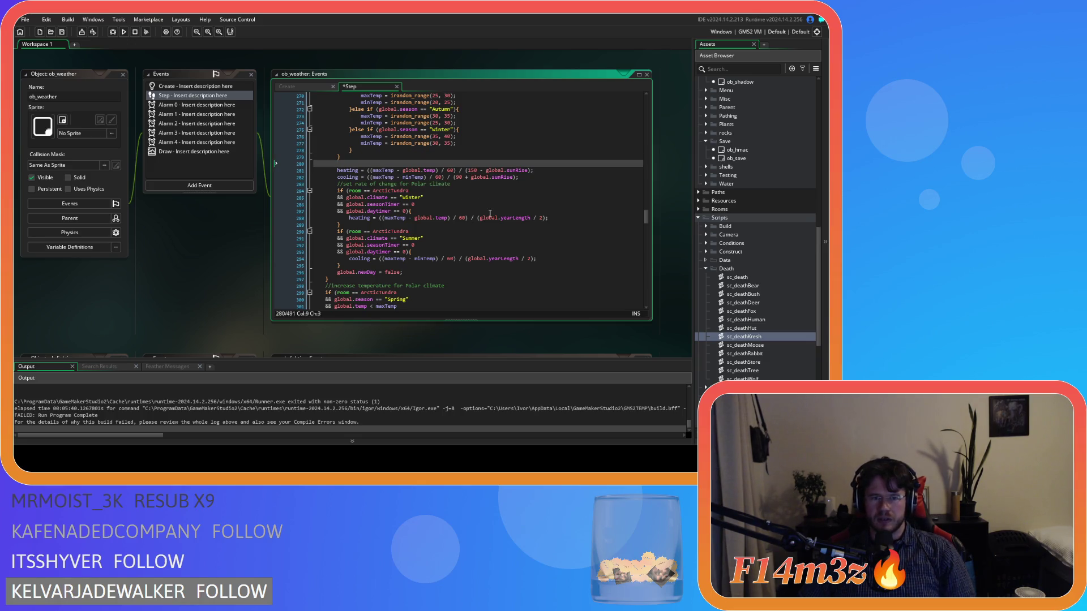
{"action": "type", "text": "//et "}
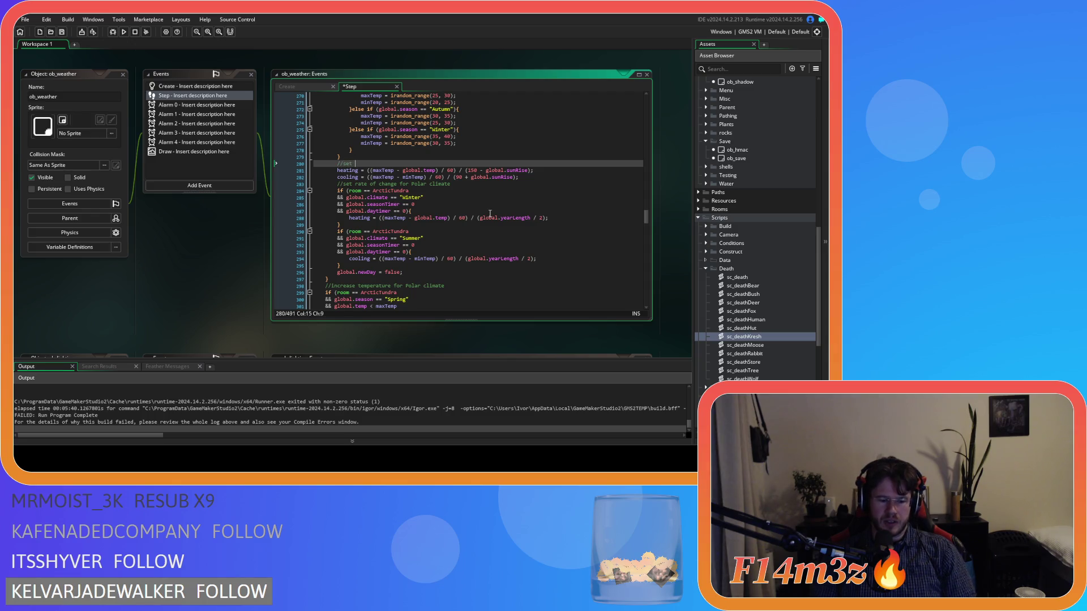
{"action": "type", "text": "hange"}
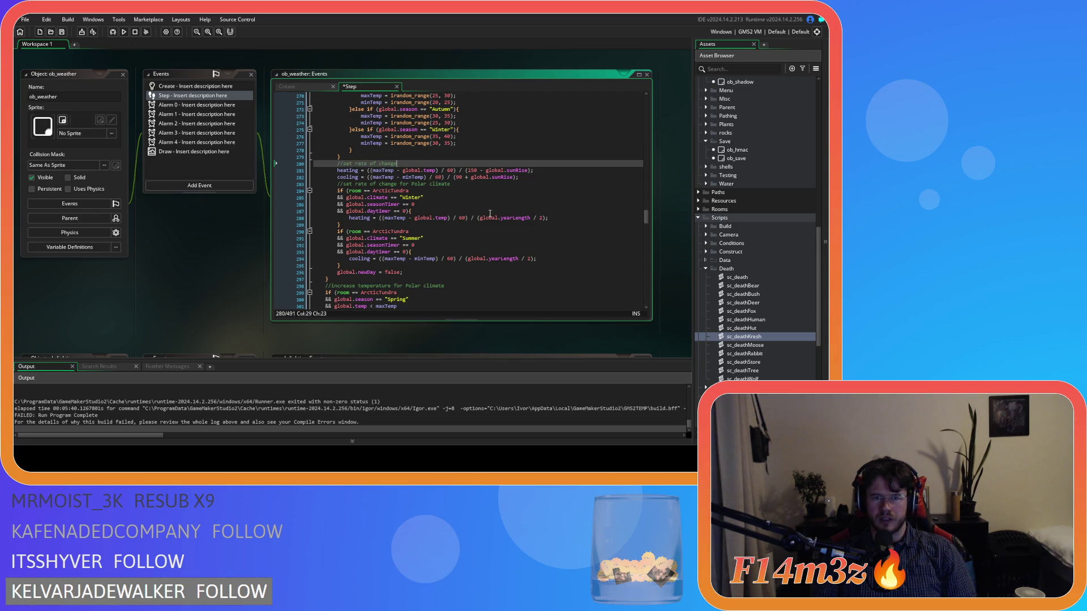
Change the Polar climate comment's ending to 'for arctic tundra'.
{"action": "key", "text": "Down"}
{"action": "key", "text": "Down"}
{"action": "key", "text": "Down"}
{"action": "mouse_move", "coordinate": [451, 184]}
{"action": "left_mouse_down"}
{"action": "mouse_move", "coordinate": [394, 193]}
{"action": "mouse_move", "coordinate": [404, 190]}
{"action": "left_mouse_up"}
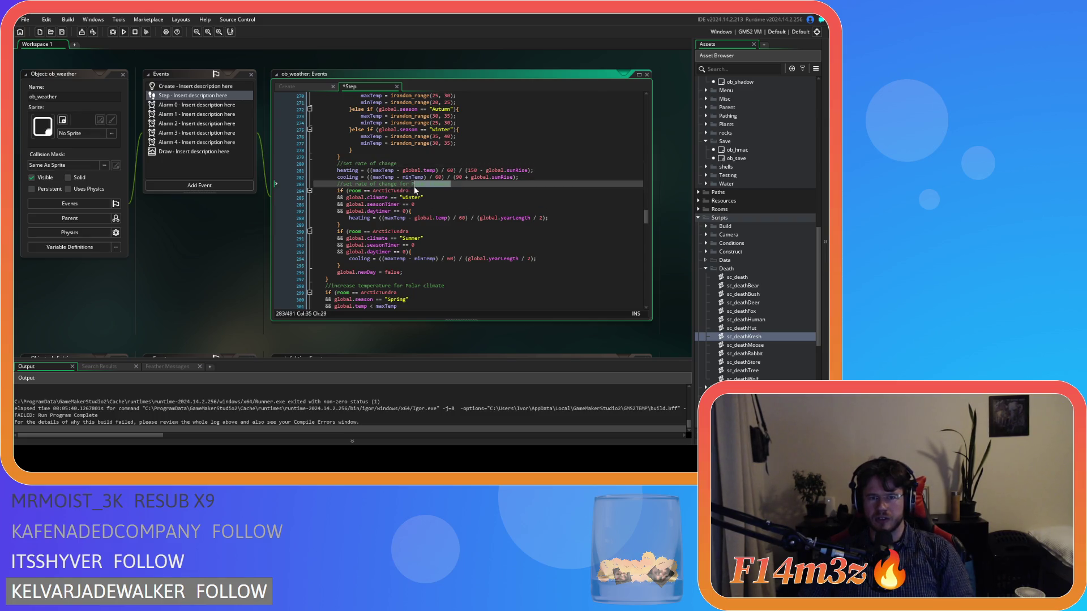
{"action": "type", "text": "or sc"}
{"action": "key", "text": "BackSpace"}
{"action": "key", "text": "BackSpace"}
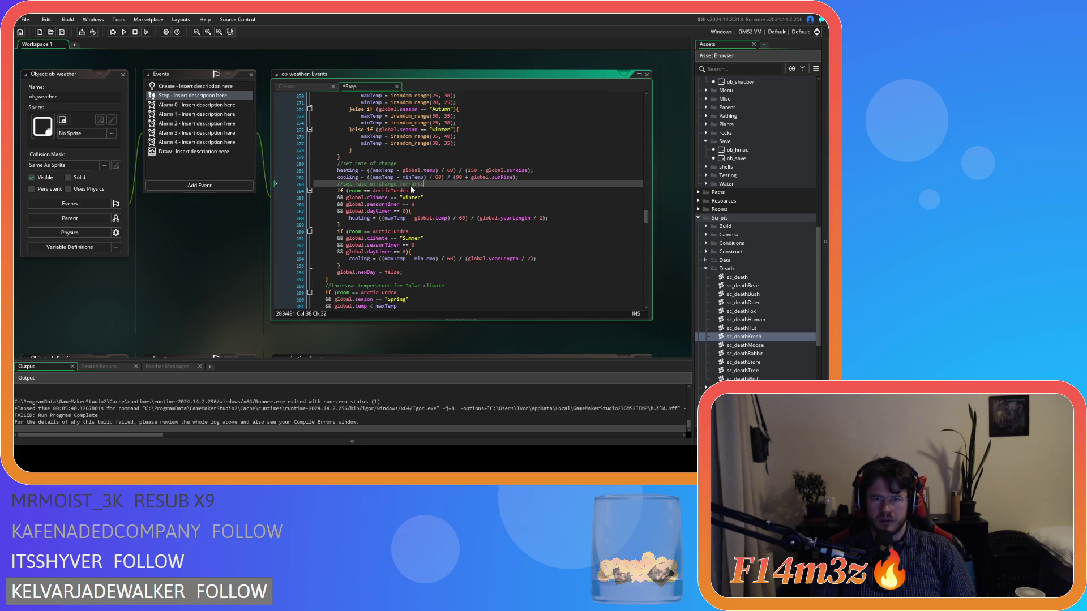
{"action": "type", "text": "tun"}
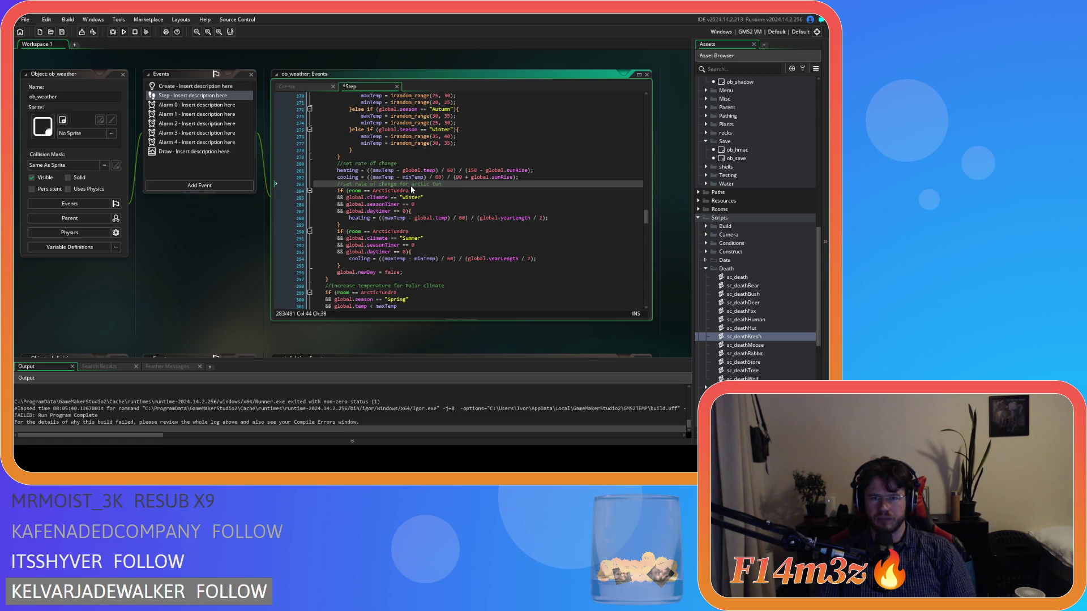
{"action": "type", "text": "dra"}
{"action": "left_click", "coordinate": [425, 238]}
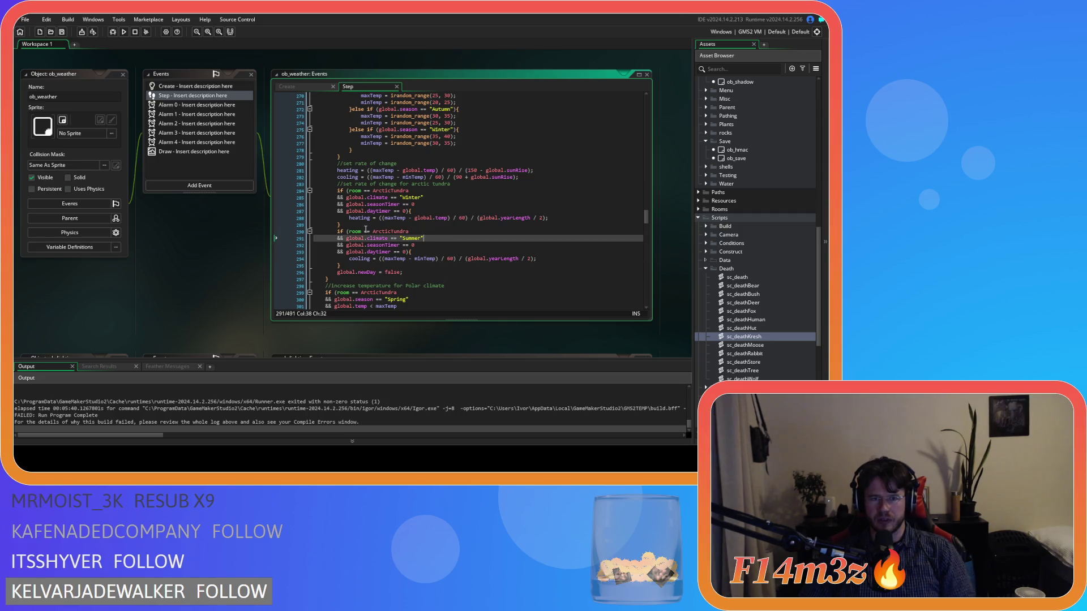
Remove the spaces around == in the Winter block's room and climate checks.
{"action": "left_click", "coordinate": [377, 211]}
{"action": "left_click_drag", "start_coordinate": [349, 191], "coordinate": [382, 190]}
{"action": "left_click", "coordinate": [362, 191]}
{"action": "key", "text": "BackSpace"}
{"action": "key", "text": "Right"}
{"action": "key", "text": "Right"}
{"action": "key", "text": "Delete"}
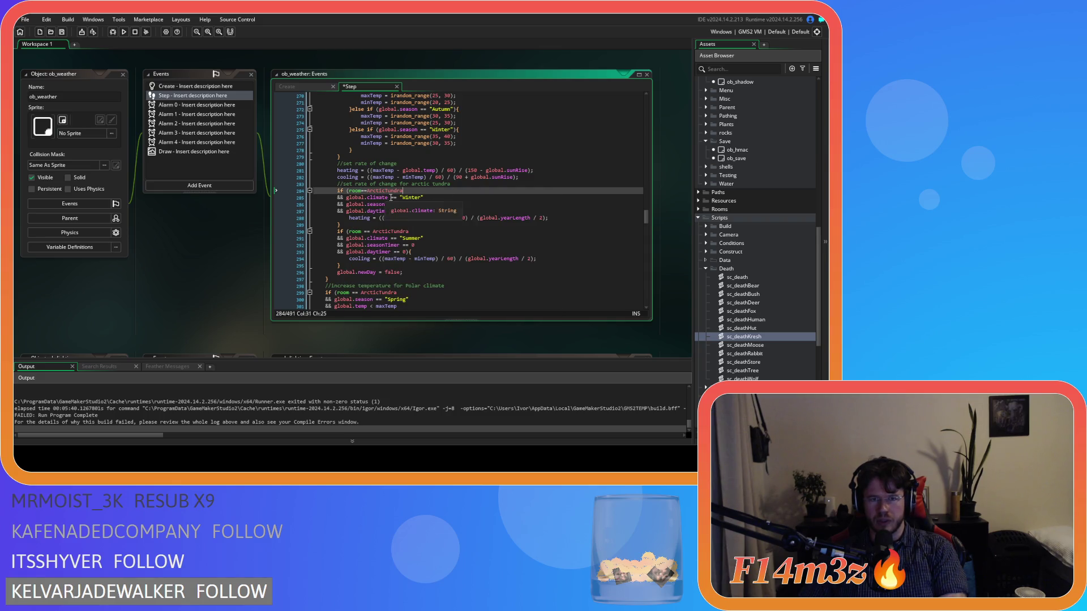
{"action": "left_click", "coordinate": [391, 197]}
{"action": "key", "text": "BackSpace"}
{"action": "key", "text": "Right"}
{"action": "key", "text": "Right"}
{"action": "key", "text": "Delete"}
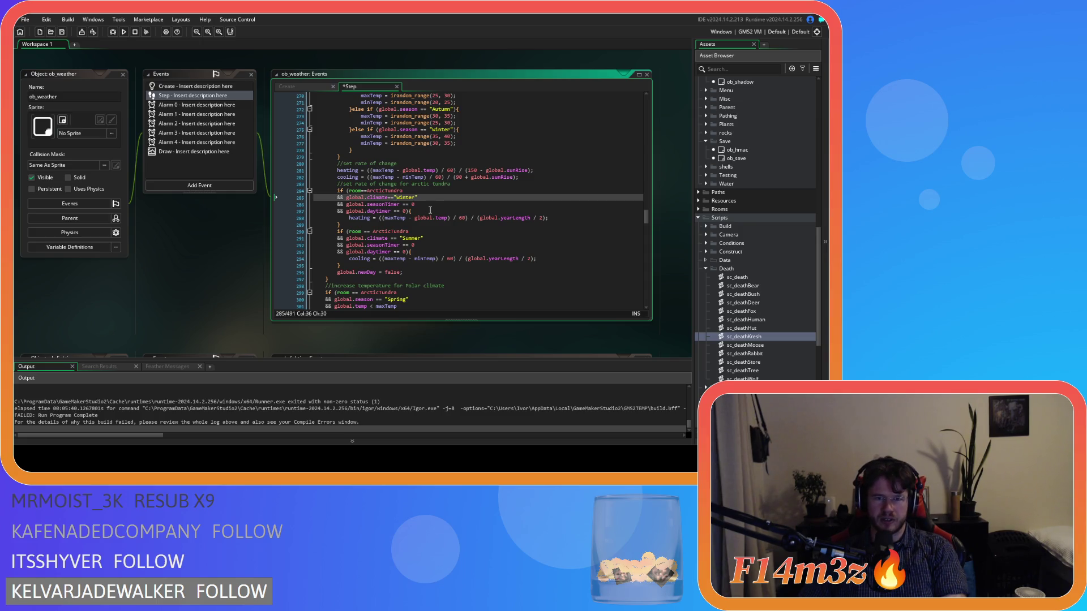
Remove the space before 0 so the winter check reads global.seasonTimer==0.
{"action": "scroll", "coordinate": [433, 218], "scroll_direction": "down", "scroll_amount": 3}
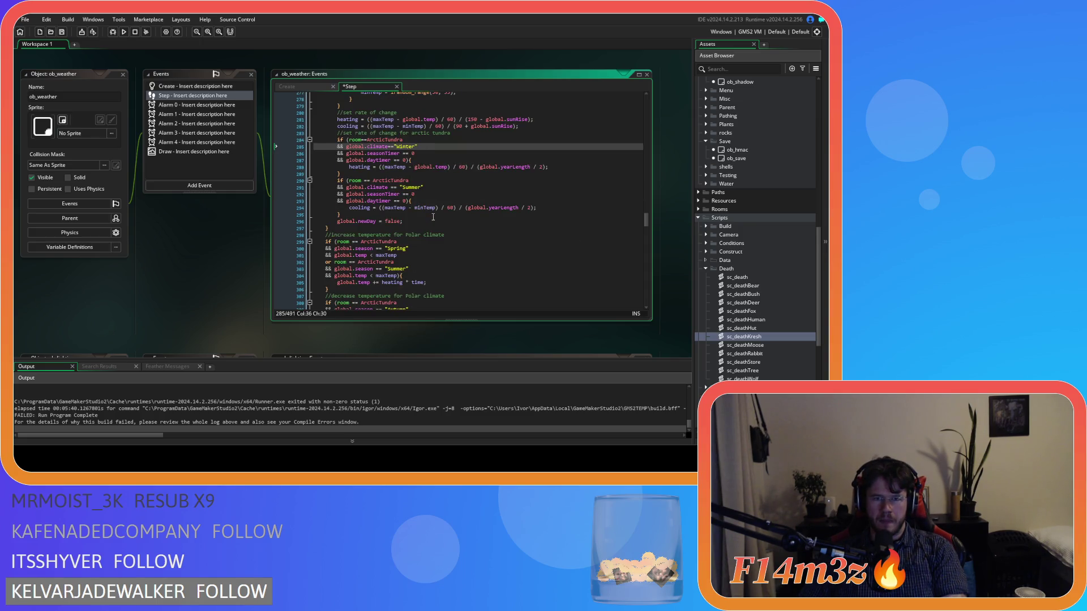
{"action": "left_click", "coordinate": [400, 154]}
{"action": "key", "text": "Right"}
{"action": "key", "text": "Right"}
{"action": "key", "text": "Delete"}
Review the summer cooling formula and the polar increase block applying heating * time.
{"action": "left_click", "coordinate": [361, 172]}
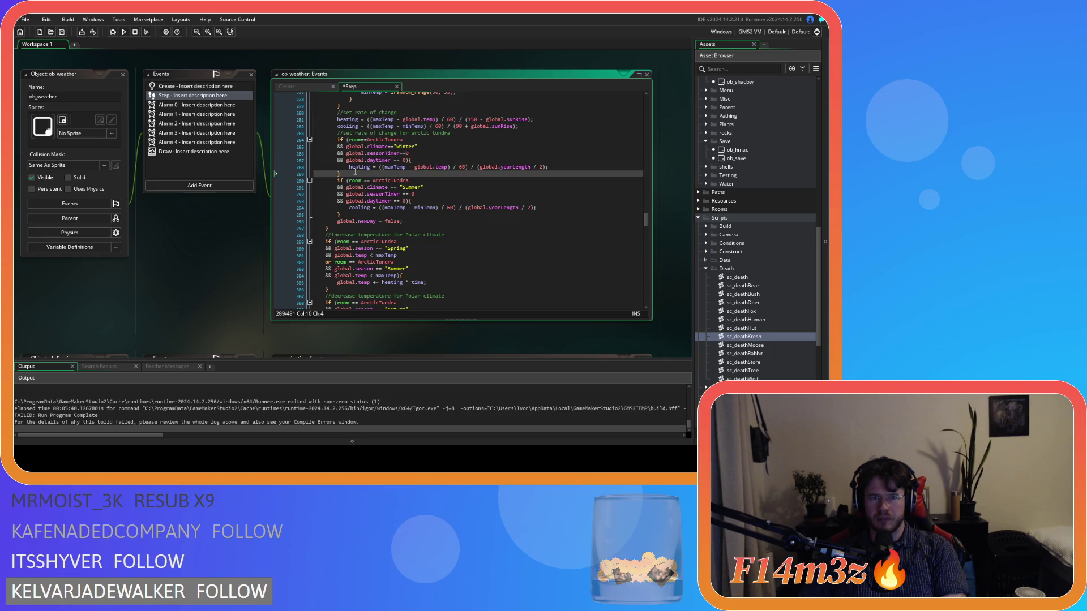
{"action": "left_click_drag", "start_coordinate": [533, 209], "coordinate": [349, 208]}
{"action": "left_click", "coordinate": [472, 227]}
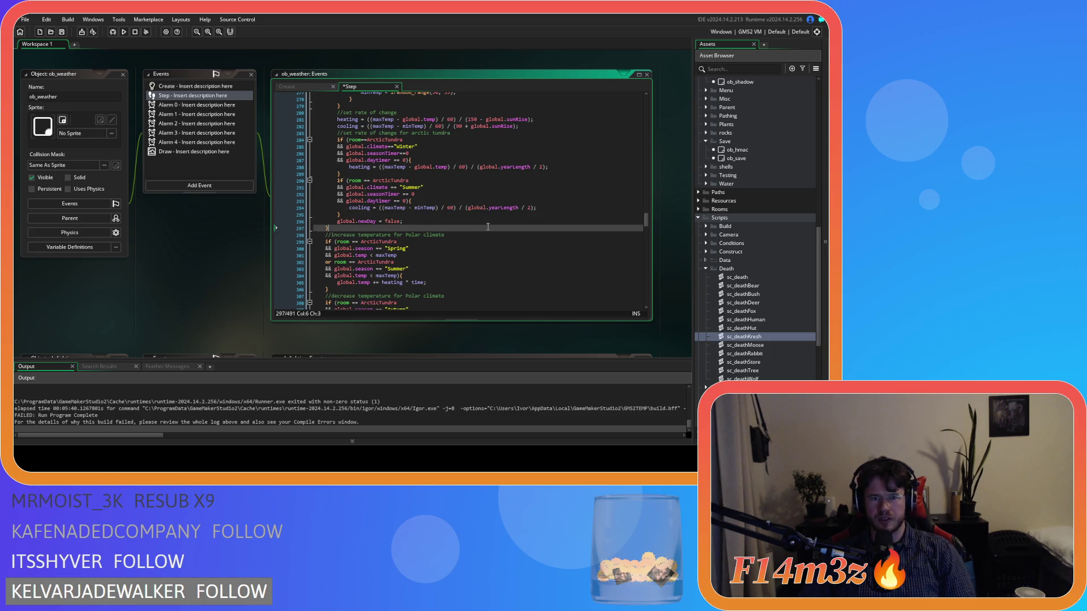
{"action": "scroll", "coordinate": [453, 221], "scroll_direction": "down", "scroll_amount": 3}
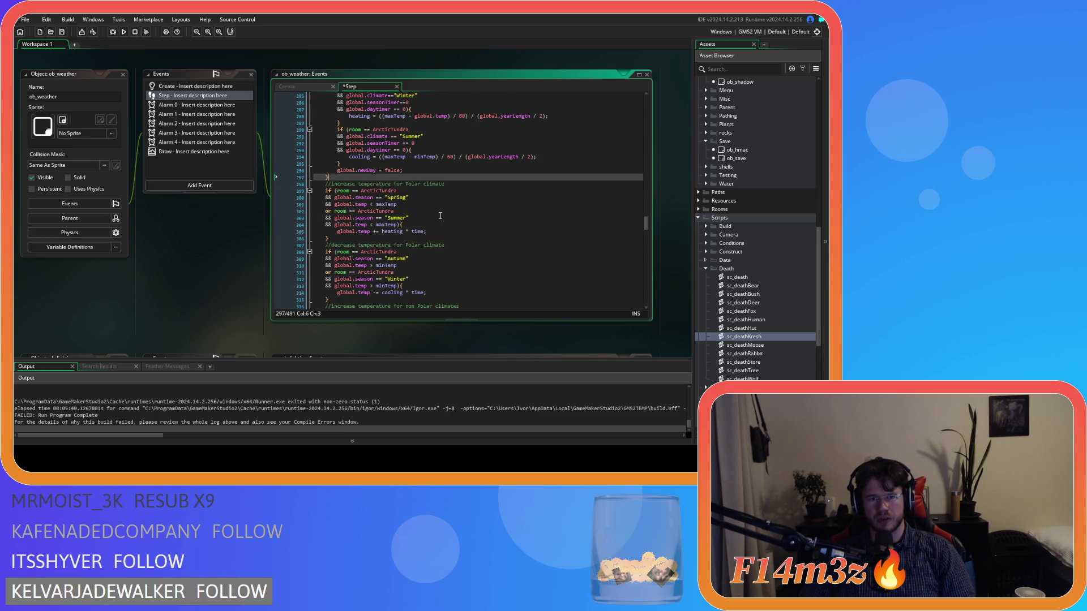
{"action": "left_click", "coordinate": [446, 191]}
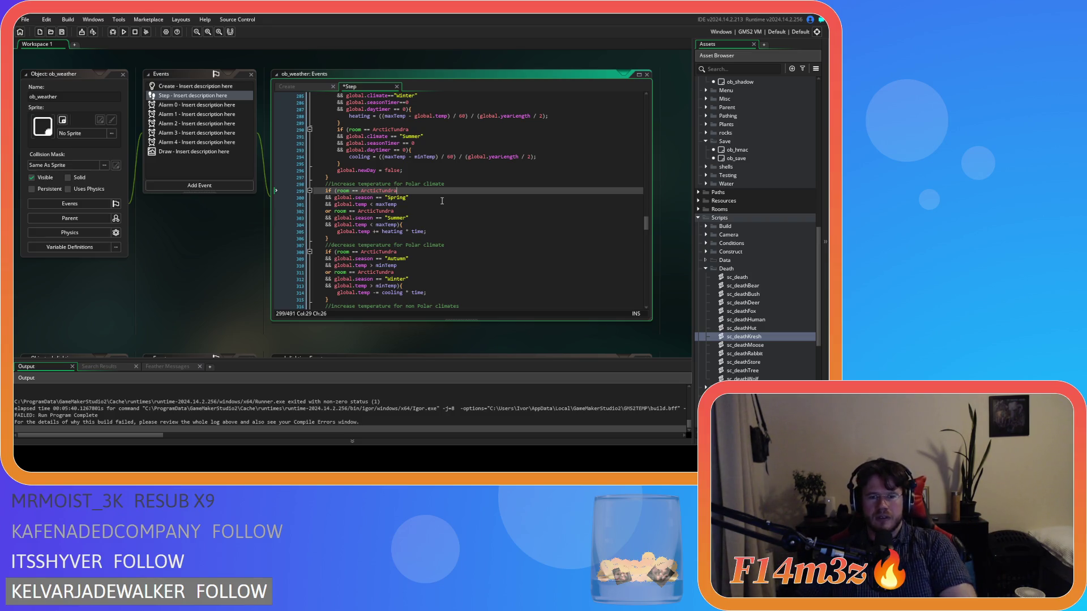
{"action": "left_click", "coordinate": [448, 236]}
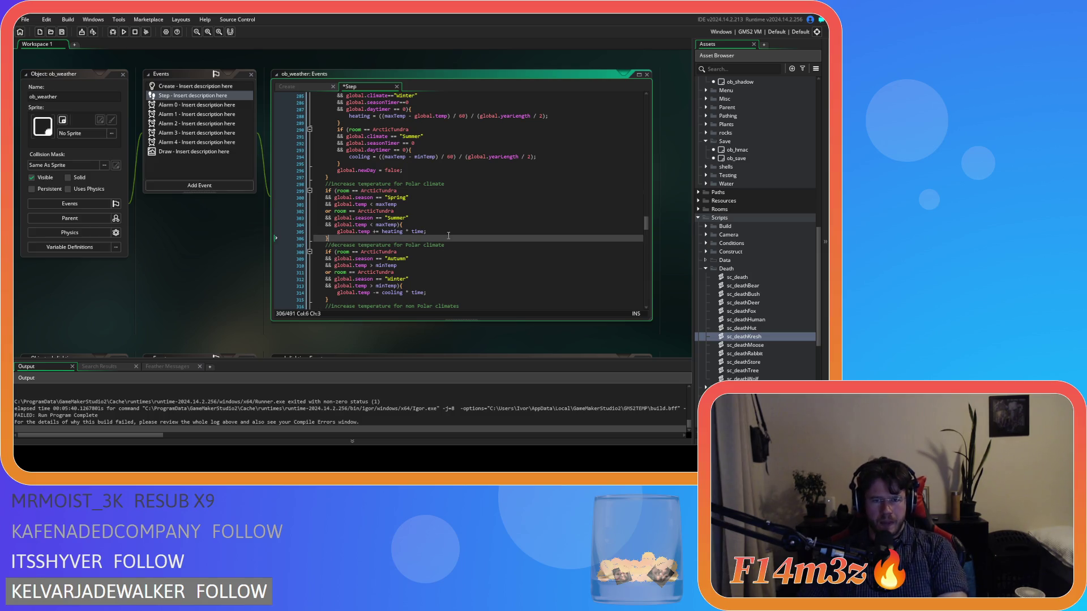
{"action": "left_click", "coordinate": [454, 226]}
{"action": "left_click", "coordinate": [451, 232]}
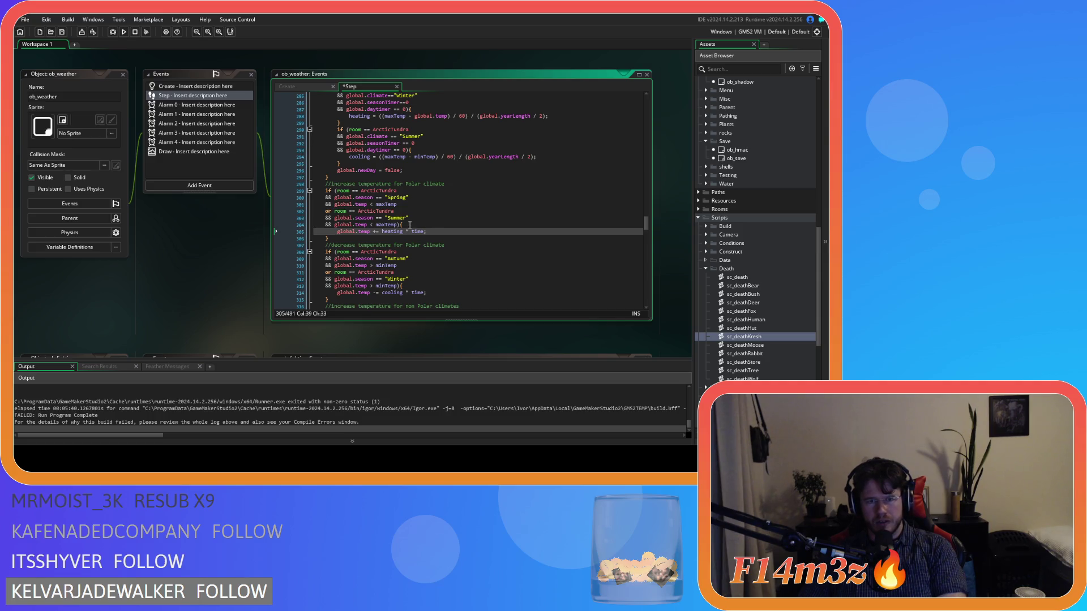
{"action": "left_click_drag", "start_coordinate": [445, 184], "coordinate": [394, 187]}
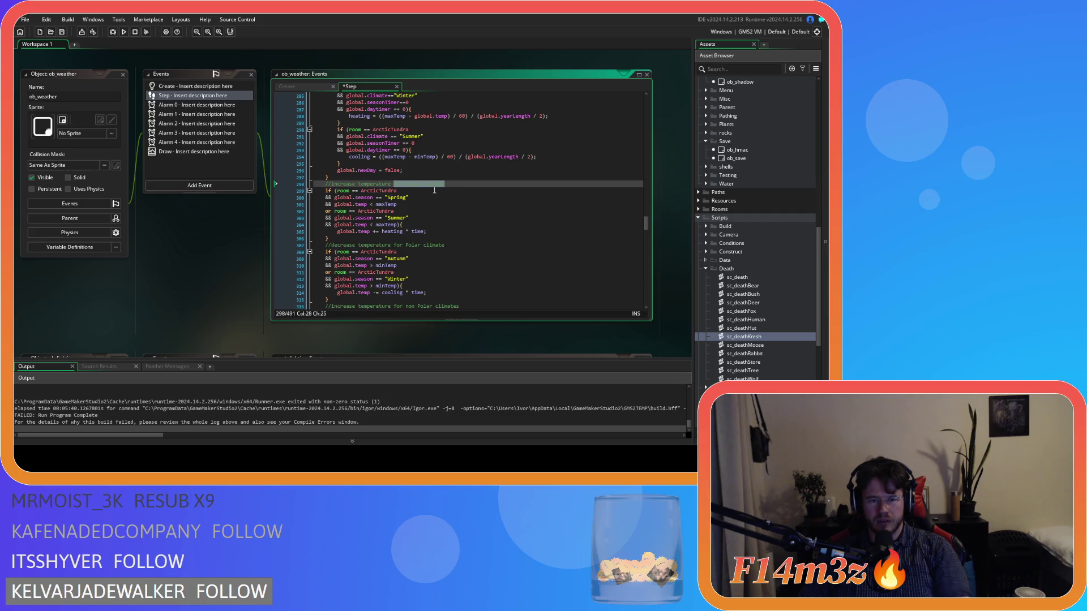
Replace 'for Polar climate' in the increase comment with 'in the actic tundra'.
{"action": "type", "text": "in the actic "}
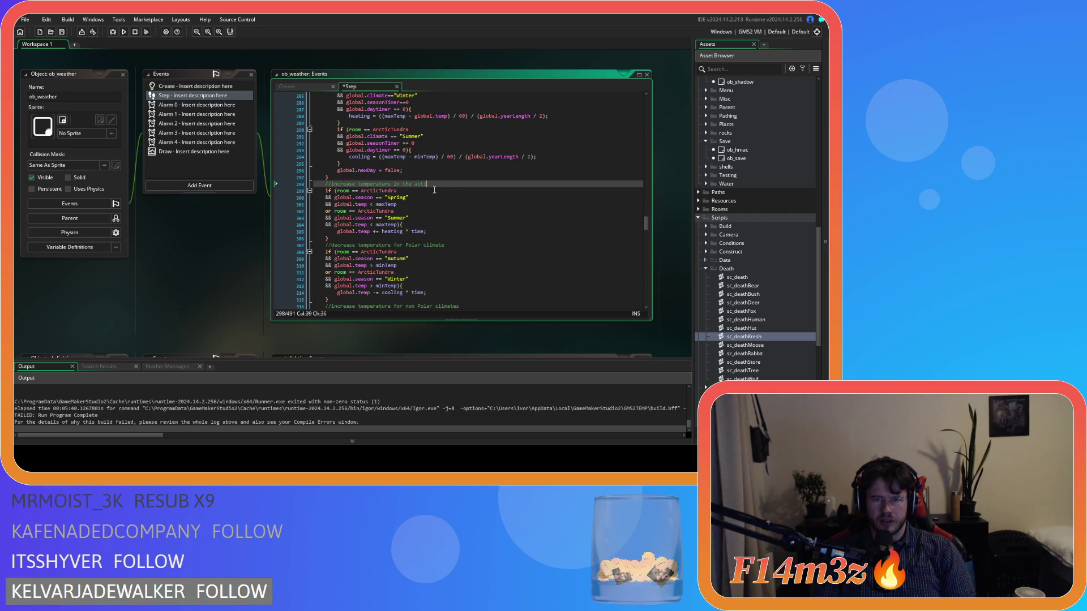
{"action": "type", "text": "tundra"}
{"action": "left_click", "coordinate": [414, 219]}
{"action": "left_click", "coordinate": [422, 204]}
{"action": "mouse_move", "coordinate": [351, 191]}
{"action": "left_mouse_down"}
{"action": "mouse_move", "coordinate": [390, 198]}
{"action": "mouse_move", "coordinate": [394, 215]}
{"action": "mouse_move", "coordinate": [458, 238]}
{"action": "left_mouse_up"}
{"action": "left_click", "coordinate": [358, 204]}
{"action": "left_click", "coordinate": [351, 231]}
{"action": "scroll", "coordinate": [457, 238], "scroll_direction": "down", "scroll_amount": 2}
{"action": "left_click", "coordinate": [457, 252]}
{"action": "left_click_drag", "start_coordinate": [358, 212], "coordinate": [458, 215]}
Copy 'in the actic tundra' over the decrease comment's Polar wording and save.
{"action": "left_click", "coordinate": [459, 241]}
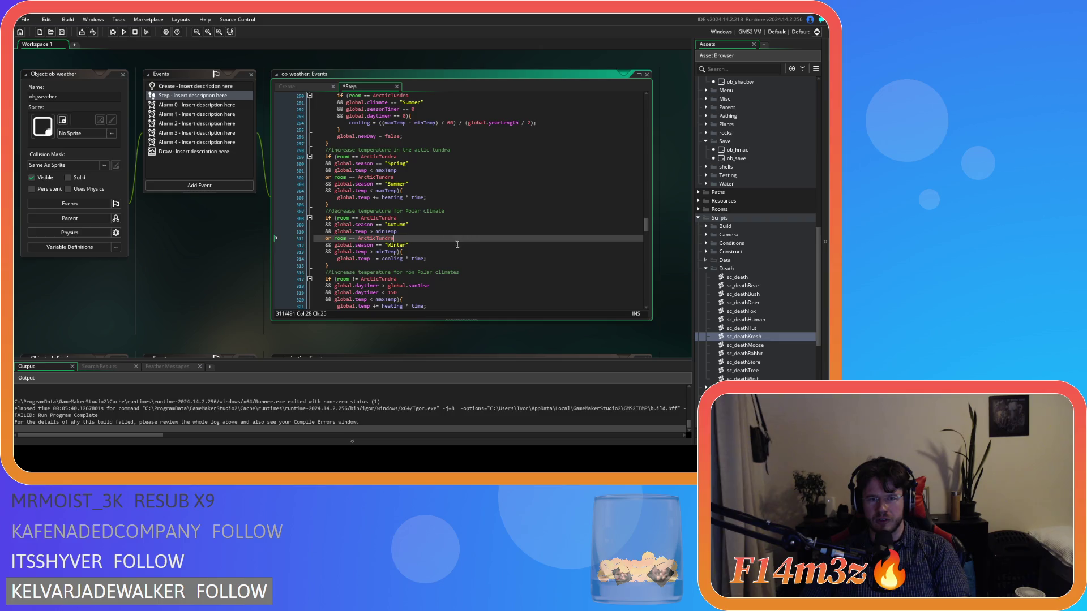
{"action": "left_click_drag", "start_coordinate": [451, 150], "coordinate": [392, 150]}
{"action": "key", "text": "ctrl+c"}
{"action": "left_click_drag", "start_coordinate": [455, 211], "coordinate": [391, 211]}
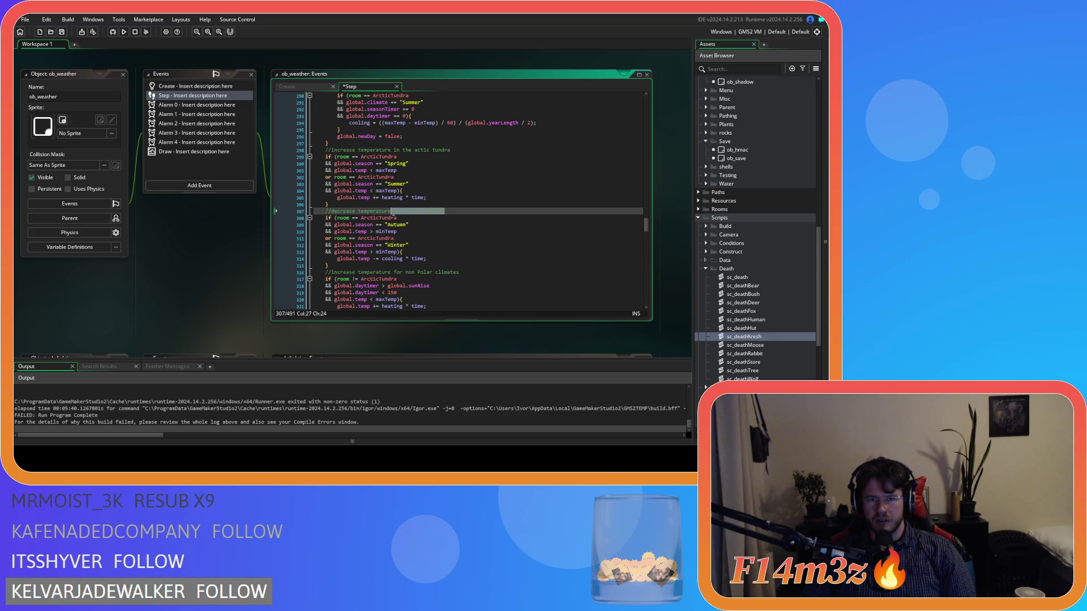
{"action": "key", "text": "ctrl+v"}
{"action": "key", "text": "Down"}
{"action": "key", "text": "Down"}
{"action": "key", "text": "Down"}
{"action": "key", "text": "ctrl+s"}
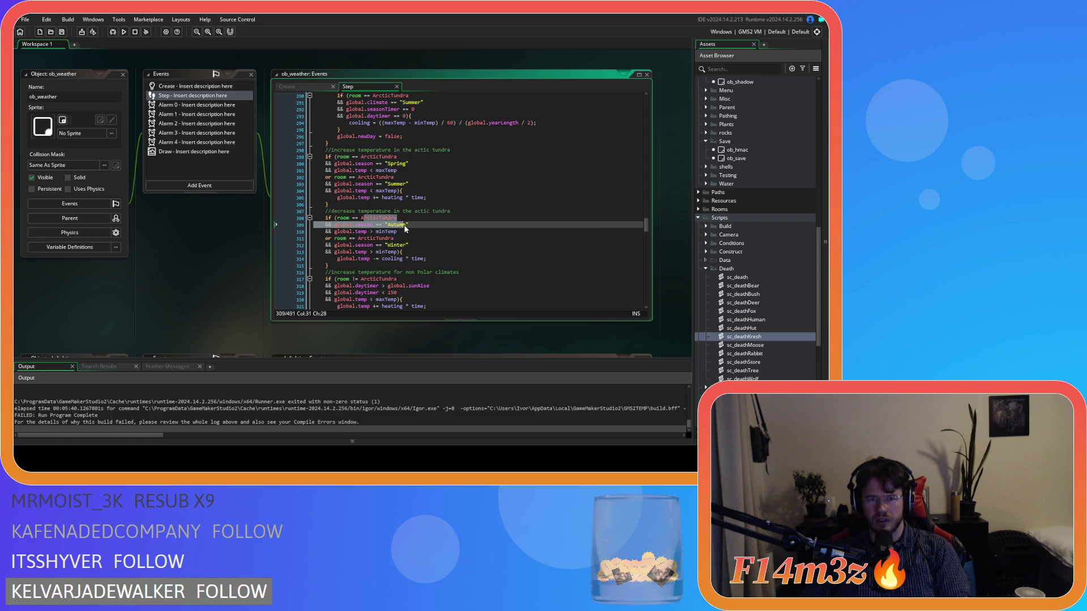
Review the Winter minimum temperature check and the cooling * time line.
{"action": "left_click", "coordinate": [371, 252]}
{"action": "key", "text": "shift+End"}
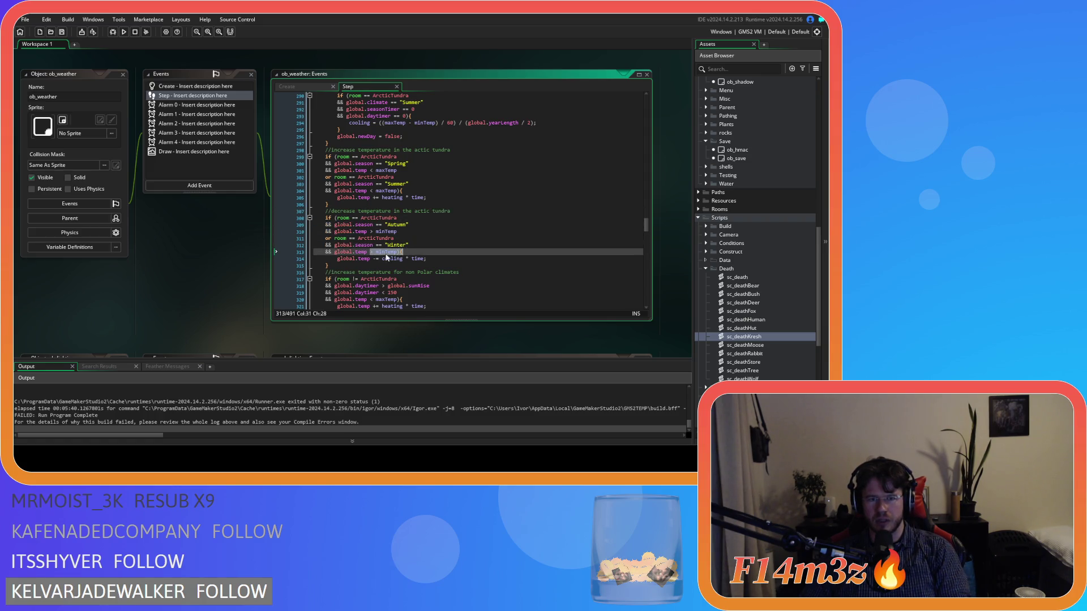
{"action": "left_click", "coordinate": [409, 231]}
{"action": "left_click_drag", "start_coordinate": [355, 252], "coordinate": [426, 258]}
{"action": "scroll", "coordinate": [462, 264], "scroll_direction": "down", "scroll_amount": 3}
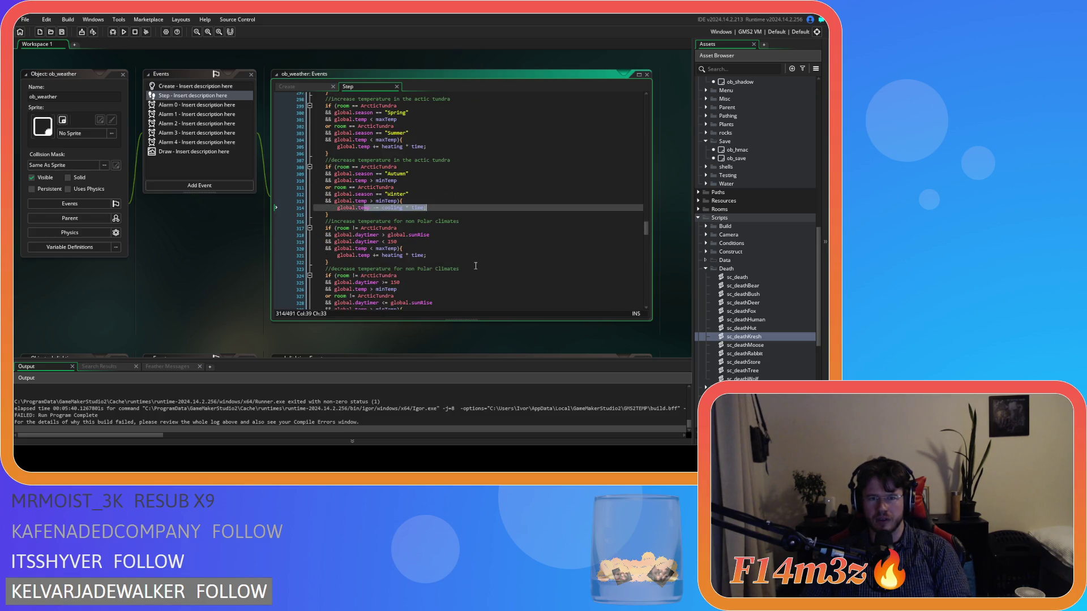
Delete the winter season conditions and the summer tundra block, cutting out its cooling statement.
{"action": "scroll", "coordinate": [475, 266], "scroll_direction": "up", "scroll_amount": 9}
{"action": "mouse_move", "coordinate": [350, 215]}
{"action": "left_mouse_down"}
{"action": "mouse_move", "coordinate": [409, 216]}
{"action": "mouse_move", "coordinate": [420, 234]}
{"action": "left_mouse_up"}
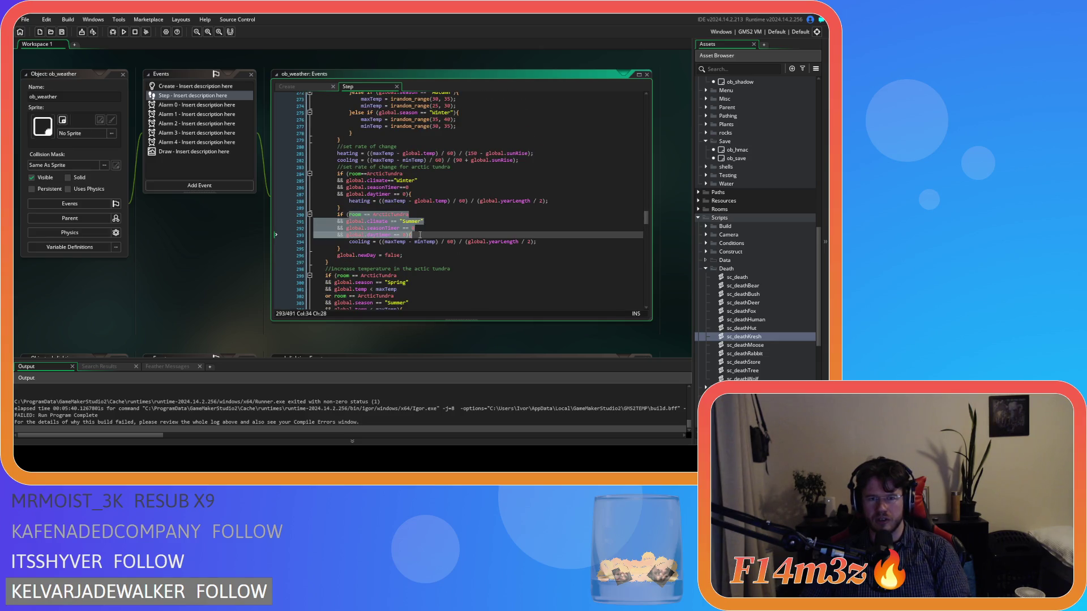
{"action": "left_click_drag", "start_coordinate": [409, 194], "coordinate": [349, 186]}
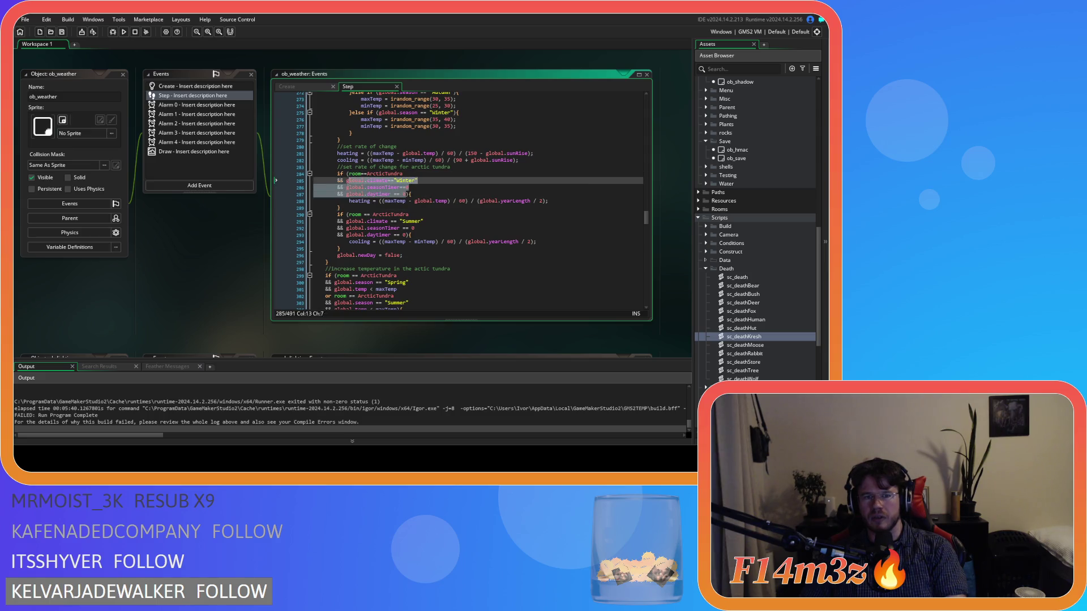
{"action": "key", "text": "BackSpace"}
{"action": "mouse_move", "coordinate": [536, 221]}
{"action": "left_mouse_down"}
{"action": "mouse_move", "coordinate": [371, 227]}
{"action": "mouse_move", "coordinate": [272, 193]}
{"action": "left_mouse_up"}
{"action": "key", "text": "shift+Home"}
{"action": "key", "text": "BackSpace"}
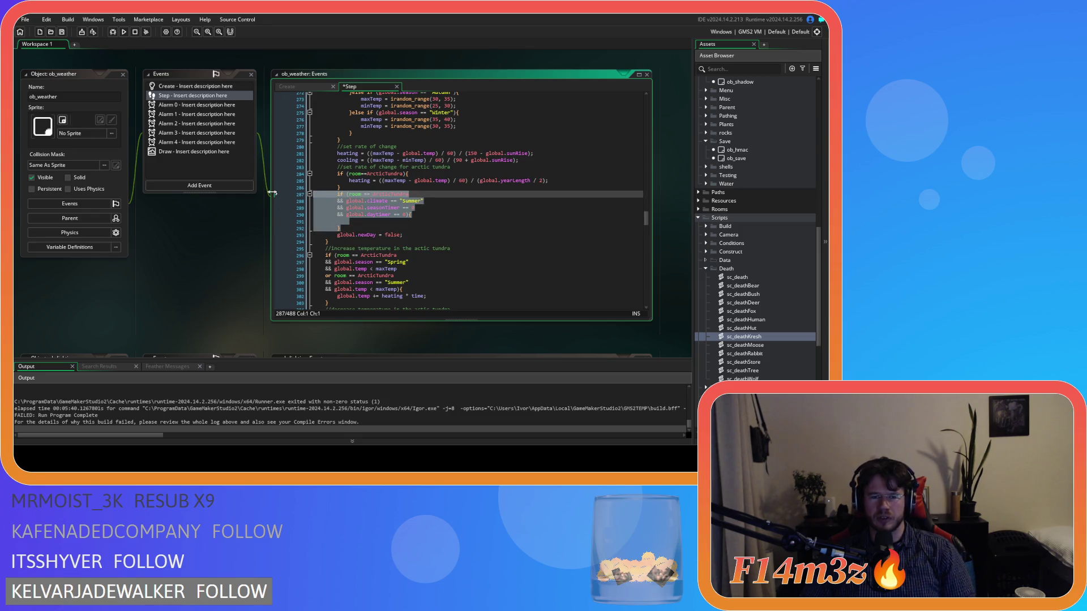
{"action": "key", "text": "BackSpace"}
{"action": "key", "text": "BackSpace"}
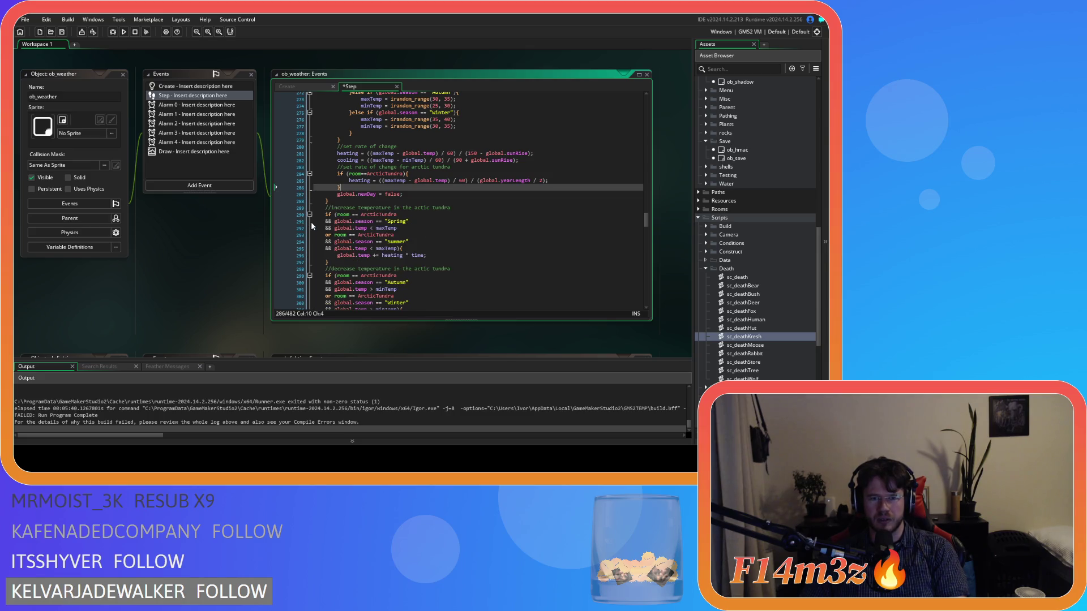
Paste the cooling statement on a new line under the heating line inside the ArcticTundra check.
{"action": "left_click", "coordinate": [561, 182]}
{"action": "key", "text": "Return"}
{"action": "key", "text": "ctrl+v"}
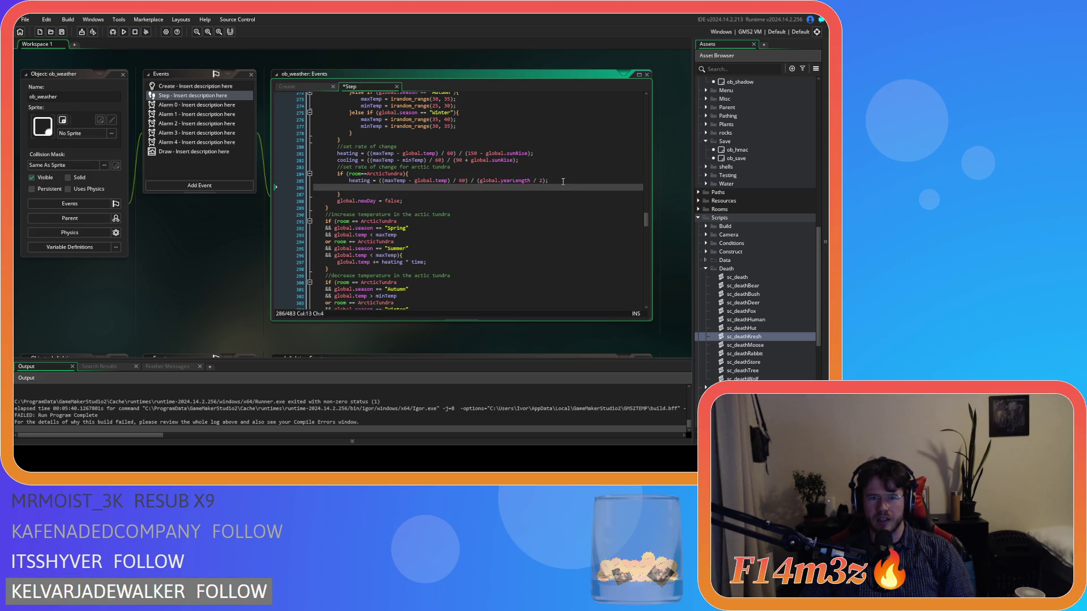
{"action": "left_click", "coordinate": [369, 194]}
{"action": "scroll", "coordinate": [521, 233], "scroll_direction": "up", "scroll_amount": 3}
{"action": "scroll", "coordinate": [521, 233], "scroll_direction": "down", "scroll_amount": 3}
{"action": "scroll", "coordinate": [520, 234], "scroll_direction": "up", "scroll_amount": 2}
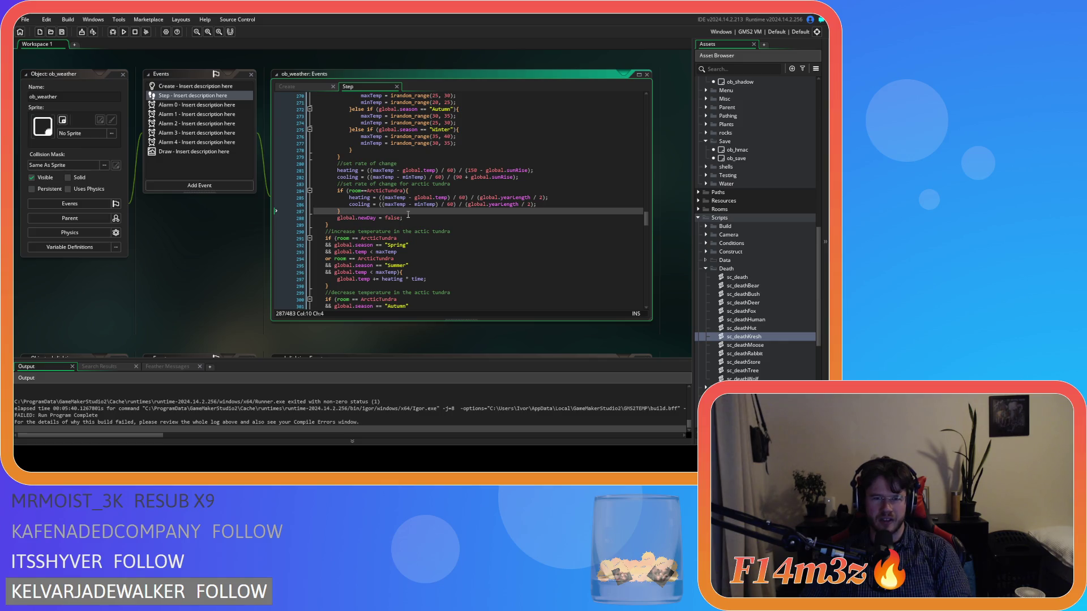
Review the newDay reset and the arctic tundra increase block and comment.
{"action": "left_click", "coordinate": [371, 218]}
{"action": "left_click", "coordinate": [440, 218]}
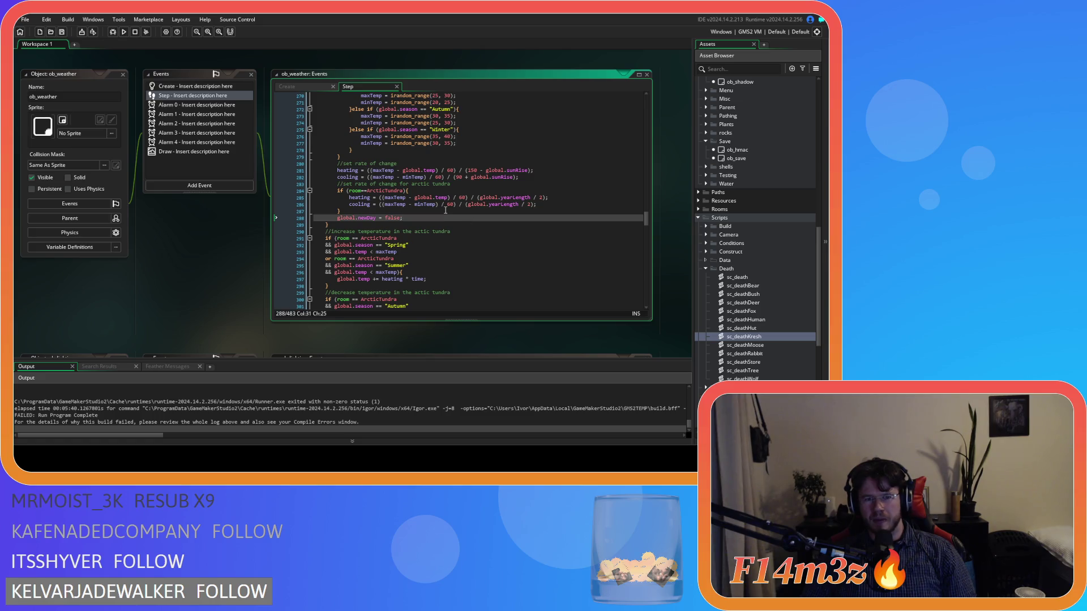
{"action": "left_click", "coordinate": [442, 283]}
{"action": "left_click", "coordinate": [379, 252]}
{"action": "scroll", "coordinate": [380, 205], "scroll_direction": "down", "scroll_amount": 3}
{"action": "left_click", "coordinate": [477, 180]}
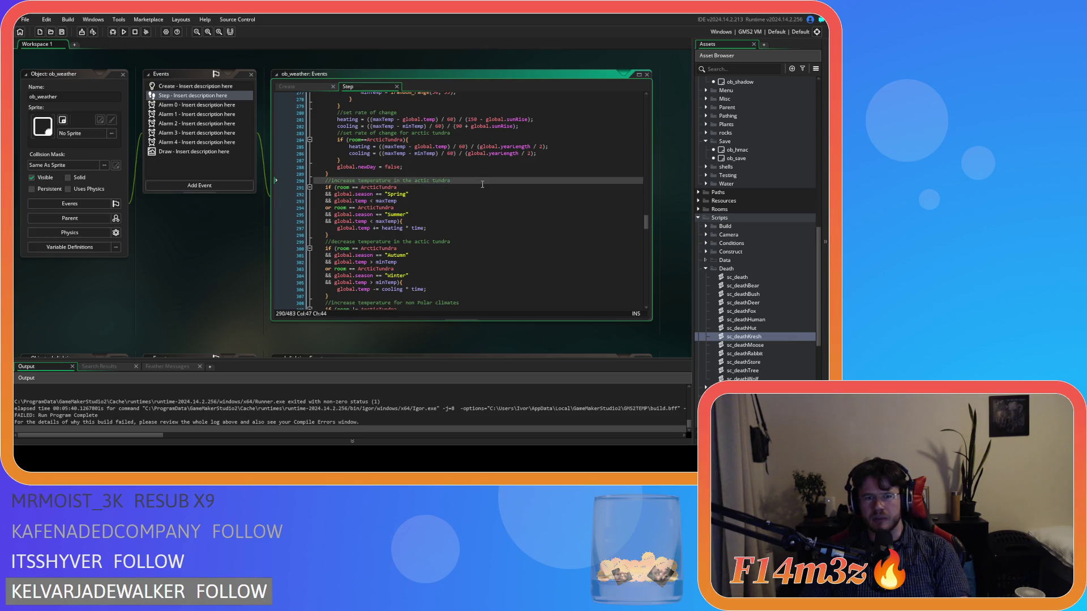
Reword both 'non Polar climates' comments to 'everywhere else'.
{"action": "scroll", "coordinate": [481, 187], "scroll_direction": "down", "scroll_amount": 2}
{"action": "left_click", "coordinate": [455, 228]}
{"action": "scroll", "coordinate": [455, 230], "scroll_direction": "down", "scroll_amount": 2}
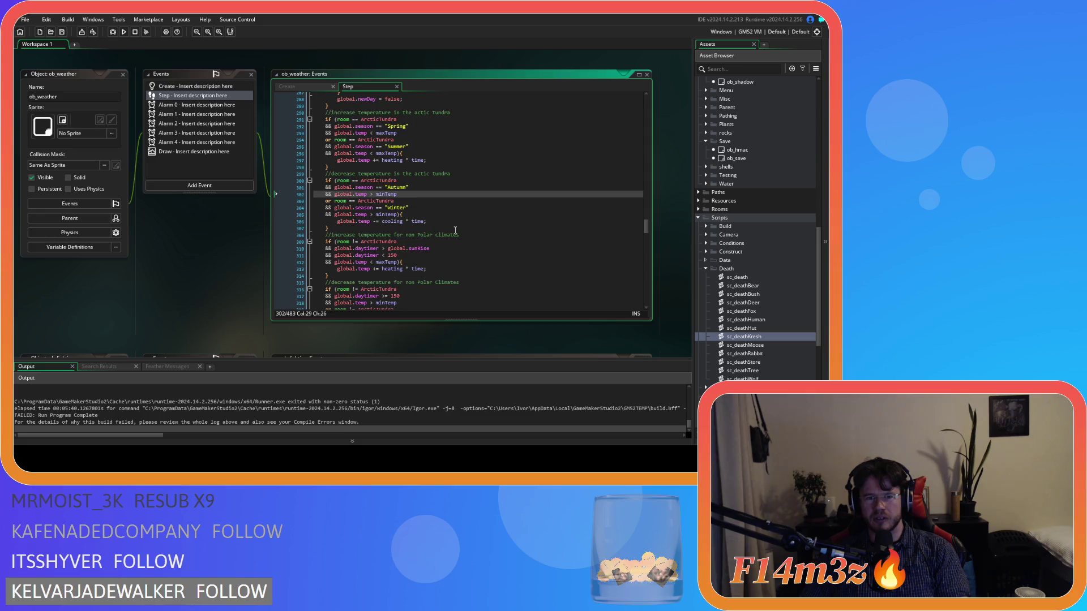
{"action": "scroll", "coordinate": [455, 230], "scroll_direction": "down", "scroll_amount": 1}
{"action": "left_click", "coordinate": [462, 245]}
{"action": "scroll", "coordinate": [463, 244], "scroll_direction": "down", "scroll_amount": 2}
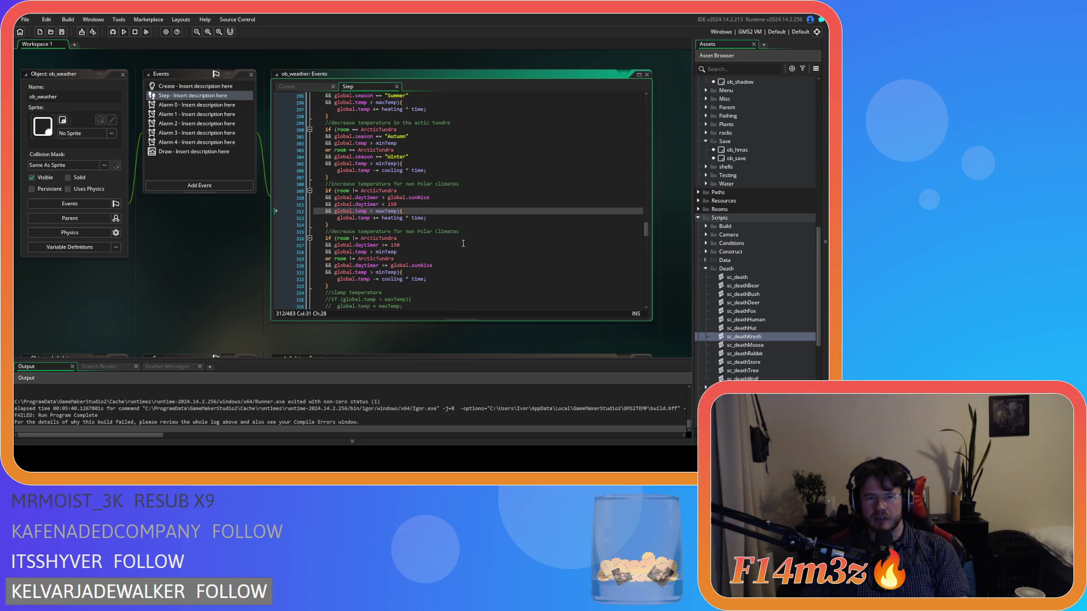
{"action": "left_click_drag", "start_coordinate": [462, 183], "coordinate": [391, 186]}
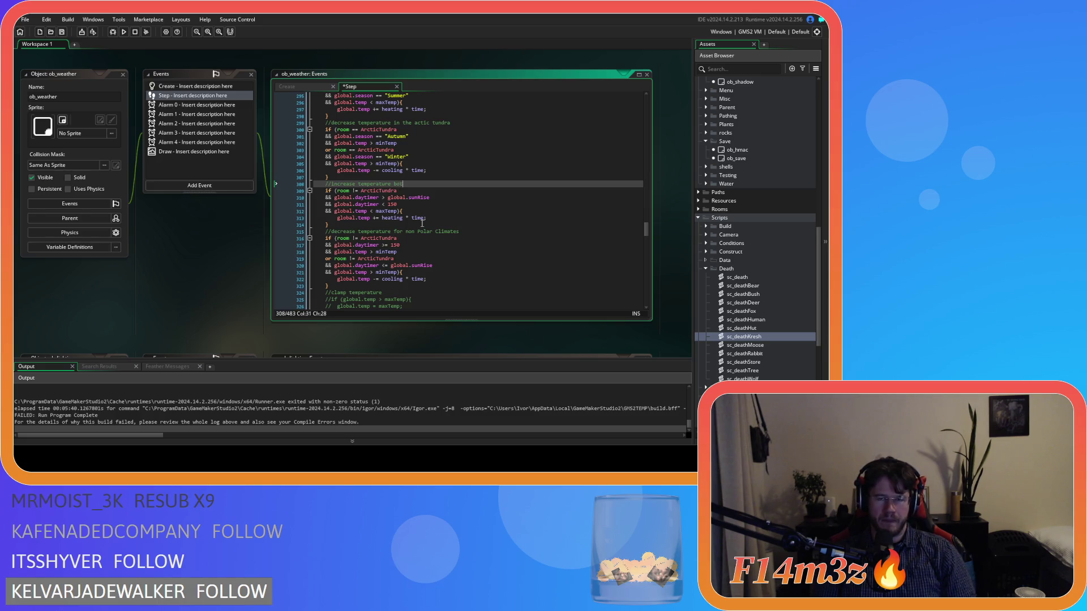
{"action": "type", "text": "b"}
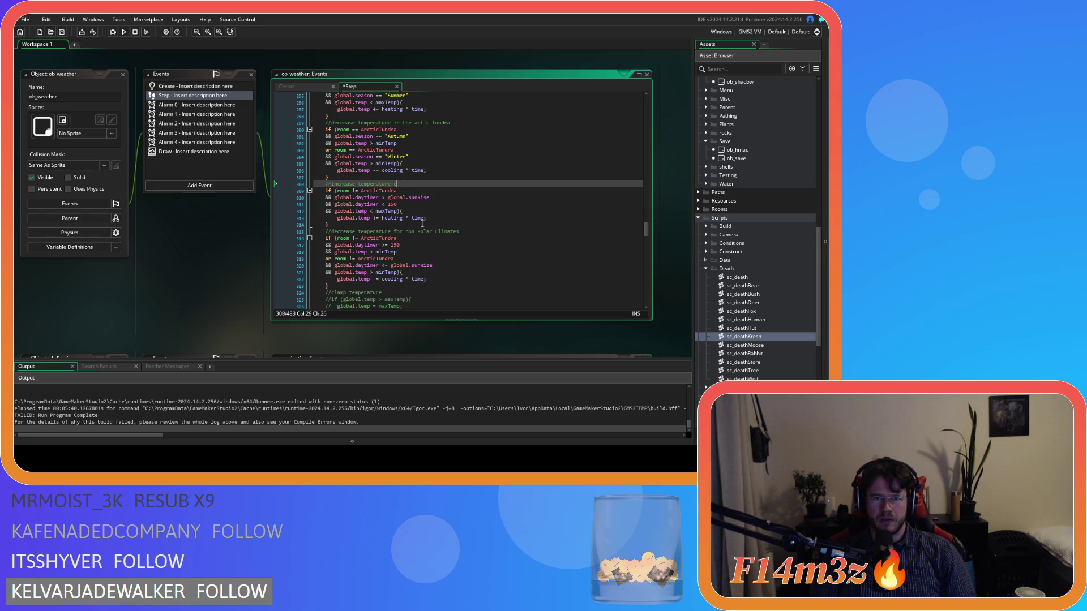
{"action": "type", "text": "ywhere else"}
{"action": "key", "text": "BackSpace"}
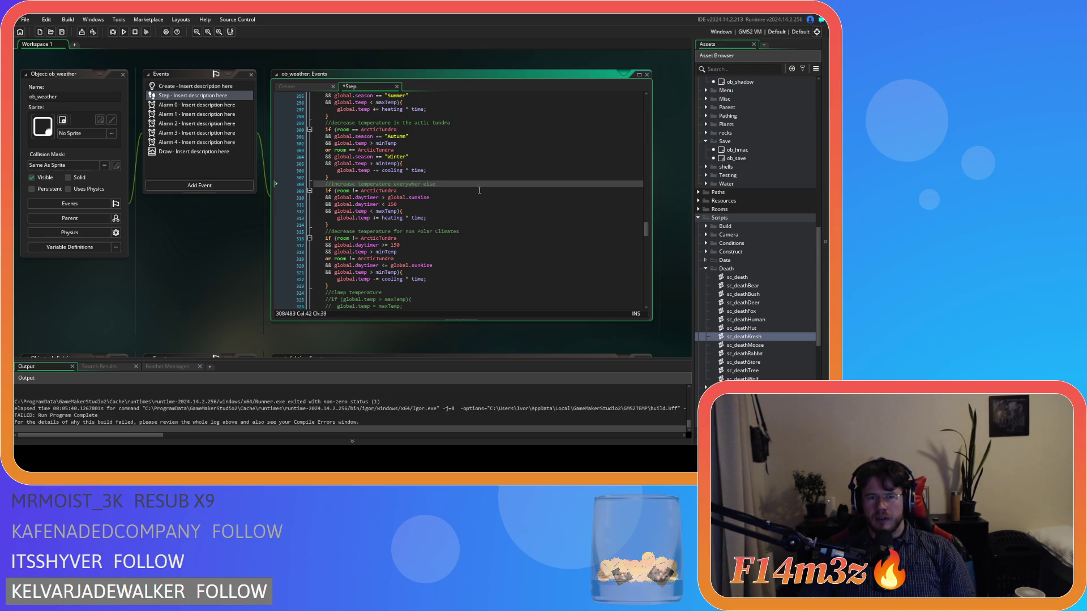
{"action": "left_click_drag", "start_coordinate": [447, 183], "coordinate": [392, 185]}
{"action": "key", "text": "ctrl+c"}
{"action": "mouse_move", "coordinate": [459, 232]}
{"action": "left_mouse_down"}
{"action": "mouse_move", "coordinate": [422, 236]}
{"action": "mouse_move", "coordinate": [447, 251]}
{"action": "mouse_move", "coordinate": [394, 234]}
{"action": "left_mouse_up"}
{"action": "key", "text": "ctrl+v"}
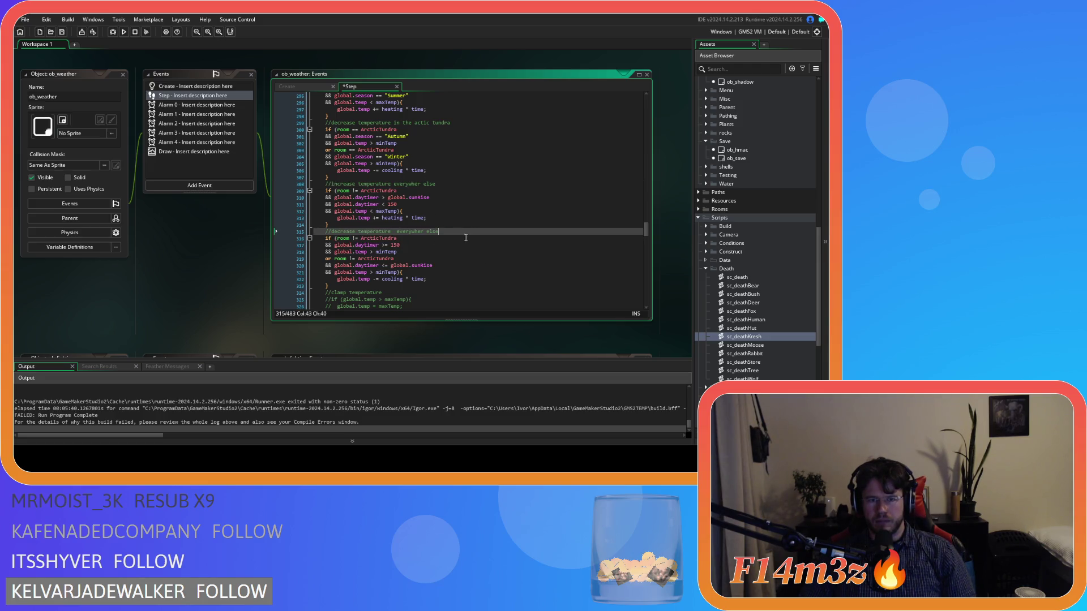
Save the Step event and review the heating condition's global.sunRise and 150 daytimer limit.
{"action": "key", "text": "ctrl+s"}
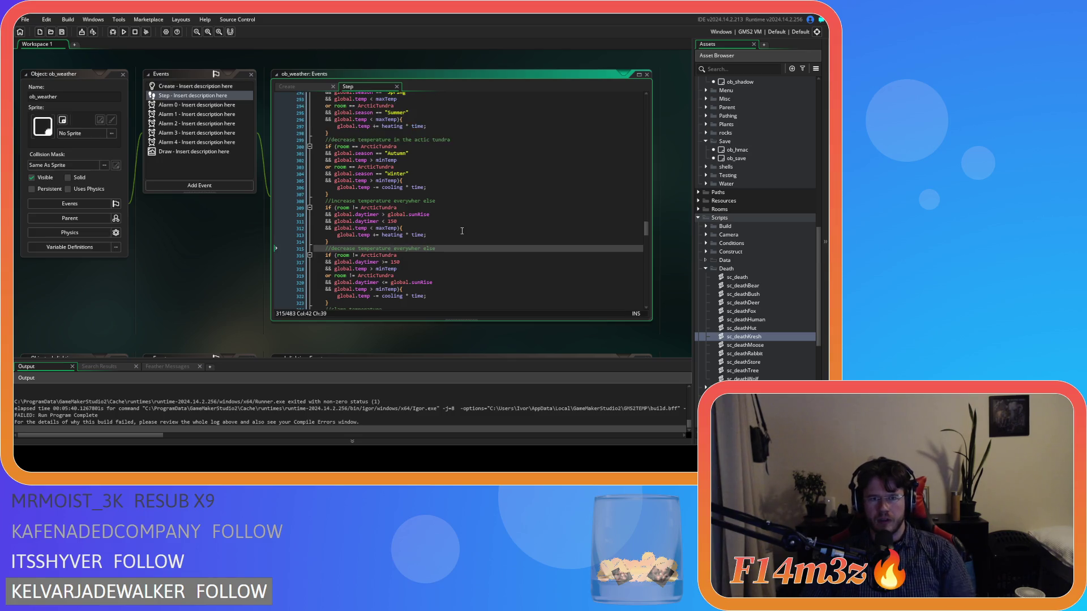
{"action": "left_click", "coordinate": [446, 197]}
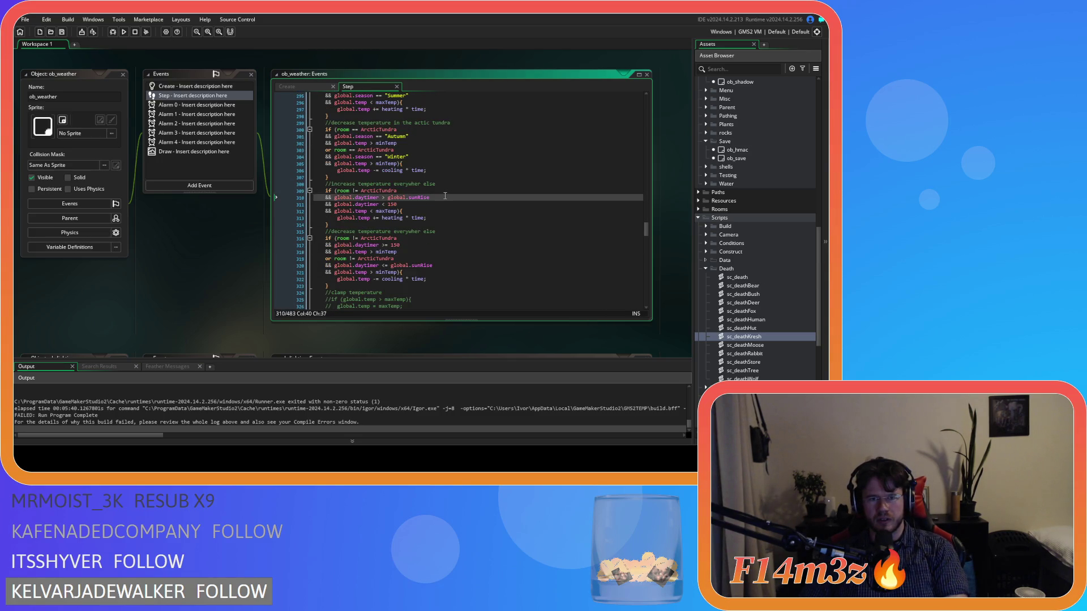
{"action": "left_click_drag", "start_coordinate": [388, 198], "coordinate": [437, 197]}
{"action": "left_click", "coordinate": [389, 205]}
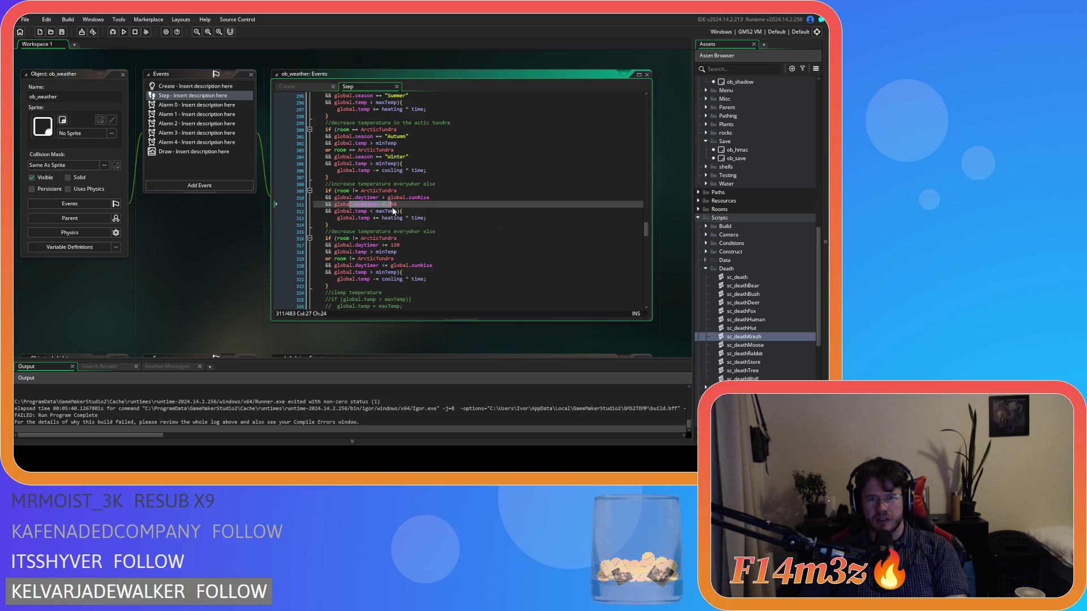
{"action": "mouse_move", "coordinate": [389, 206]}
{"action": "left_mouse_down"}
{"action": "mouse_move", "coordinate": [402, 205]}
{"action": "mouse_move", "coordinate": [370, 212]}
{"action": "mouse_move", "coordinate": [397, 215]}
{"action": "left_mouse_up"}
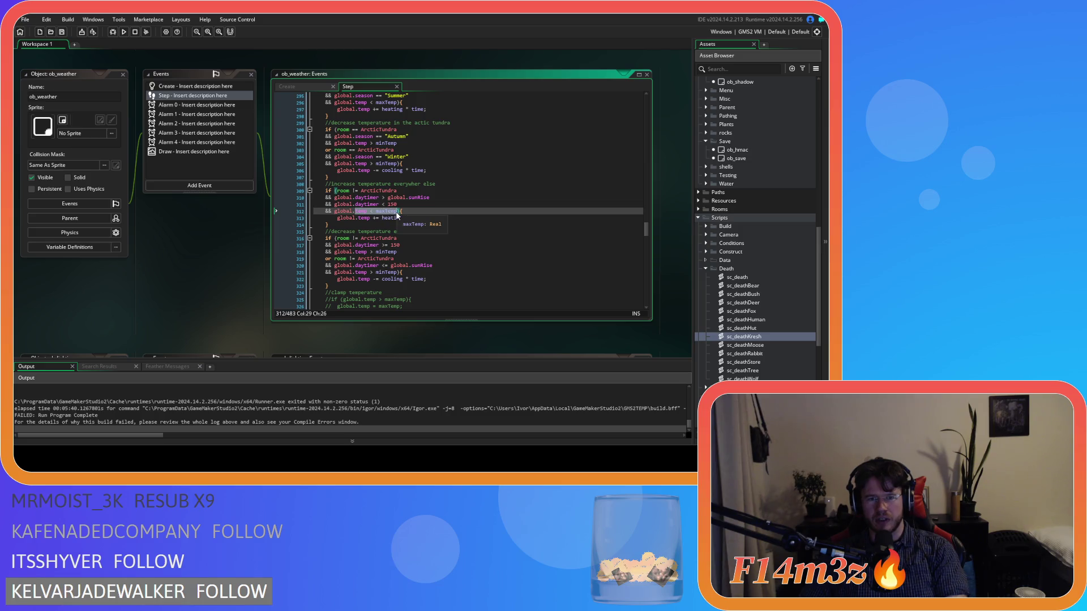
{"action": "left_click", "coordinate": [410, 223]}
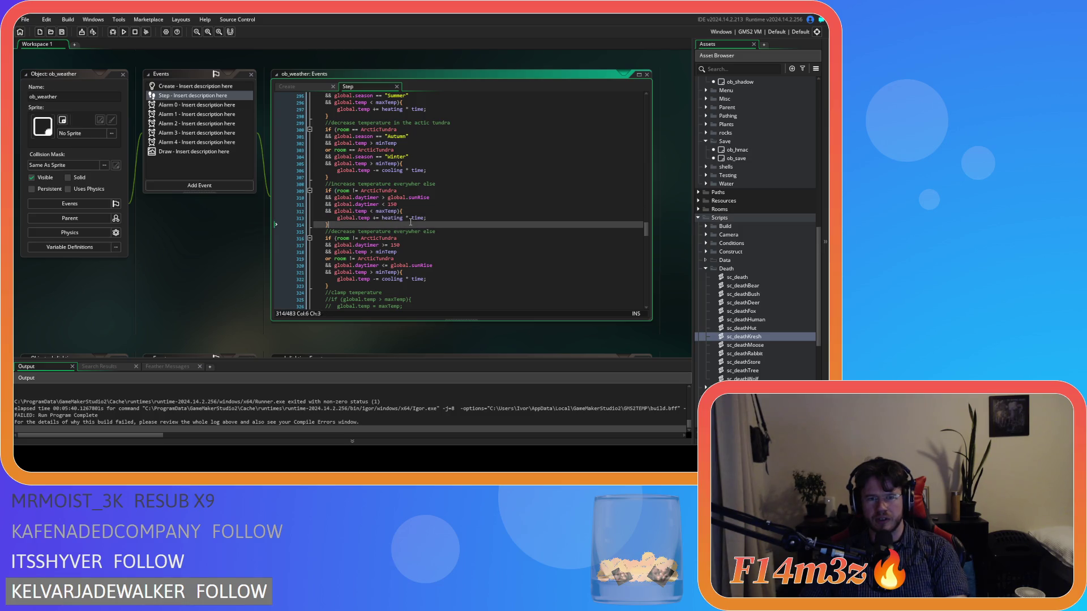
Review the everywhere-else cooling conditions: daytimer >= 150, temp above minTemp, daytimer <= global.sunRise.
{"action": "left_click", "coordinate": [402, 246]}
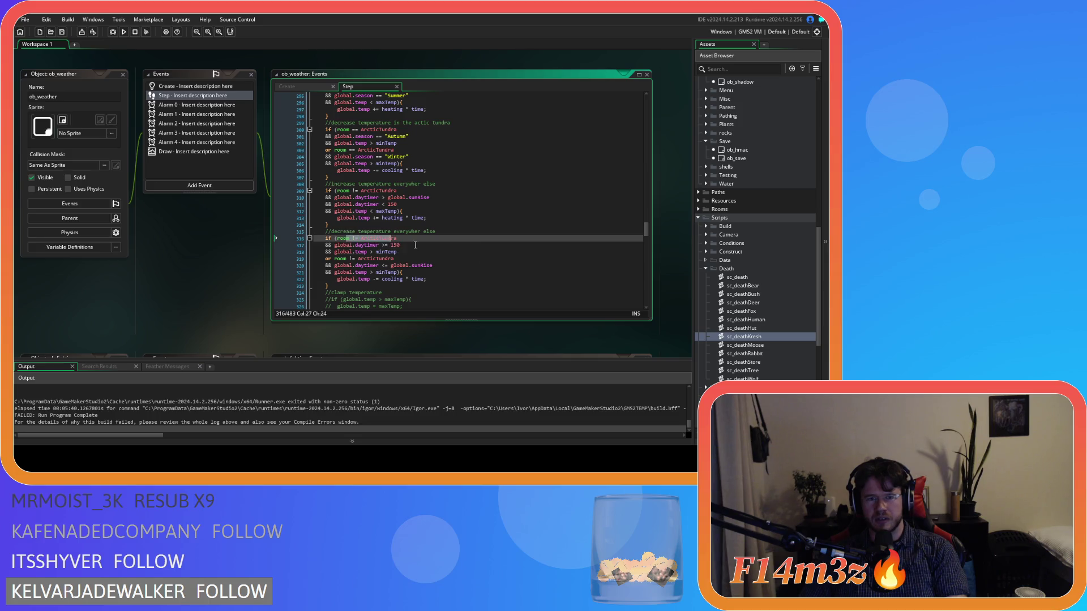
{"action": "left_click", "coordinate": [406, 253]}
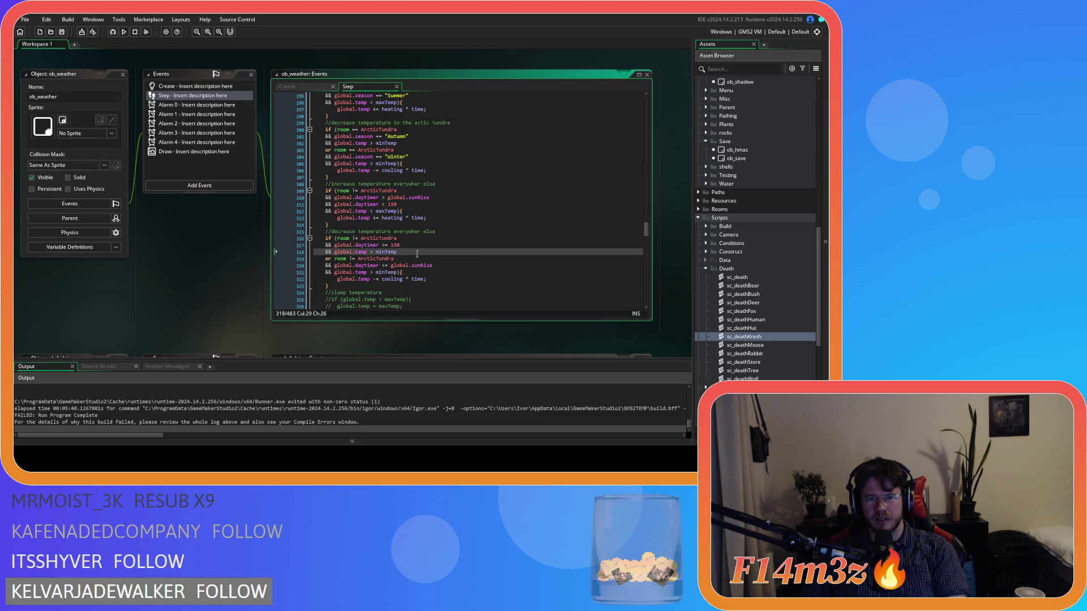
{"action": "scroll", "coordinate": [417, 254], "scroll_direction": "down", "scroll_amount": 1}
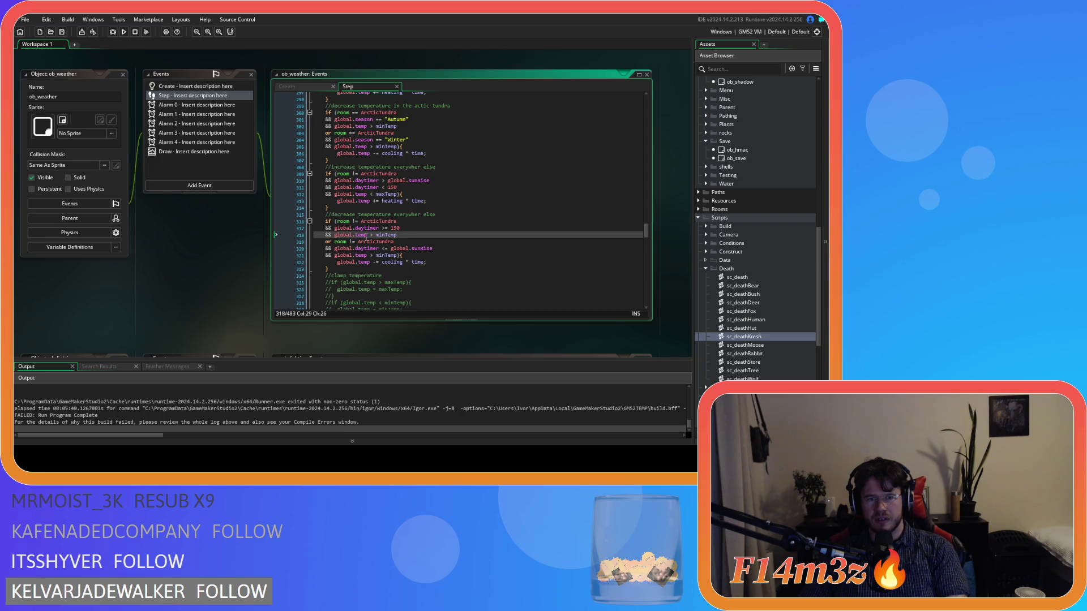
{"action": "left_click_drag", "start_coordinate": [369, 228], "coordinate": [410, 228]}
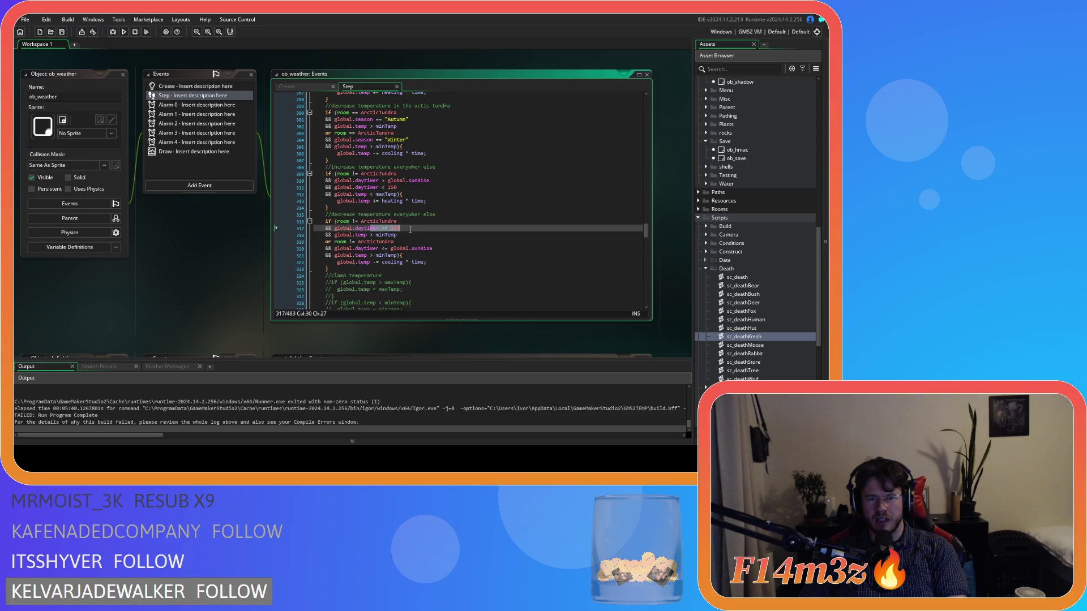
{"action": "left_click_drag", "start_coordinate": [355, 235], "coordinate": [401, 235]}
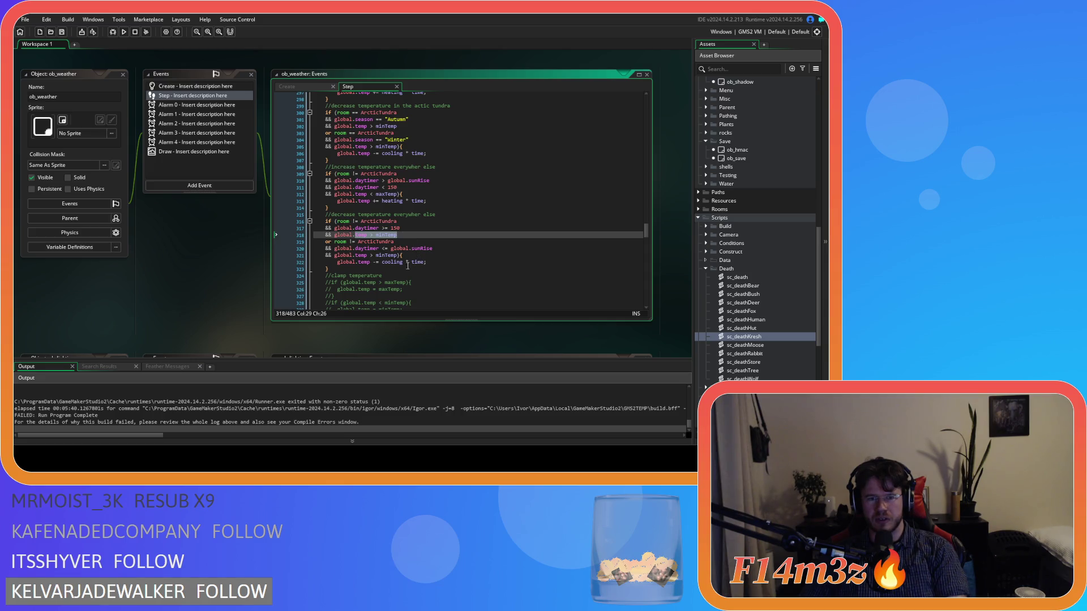
{"action": "left_click", "coordinate": [403, 261]}
{"action": "left_click", "coordinate": [436, 261]}
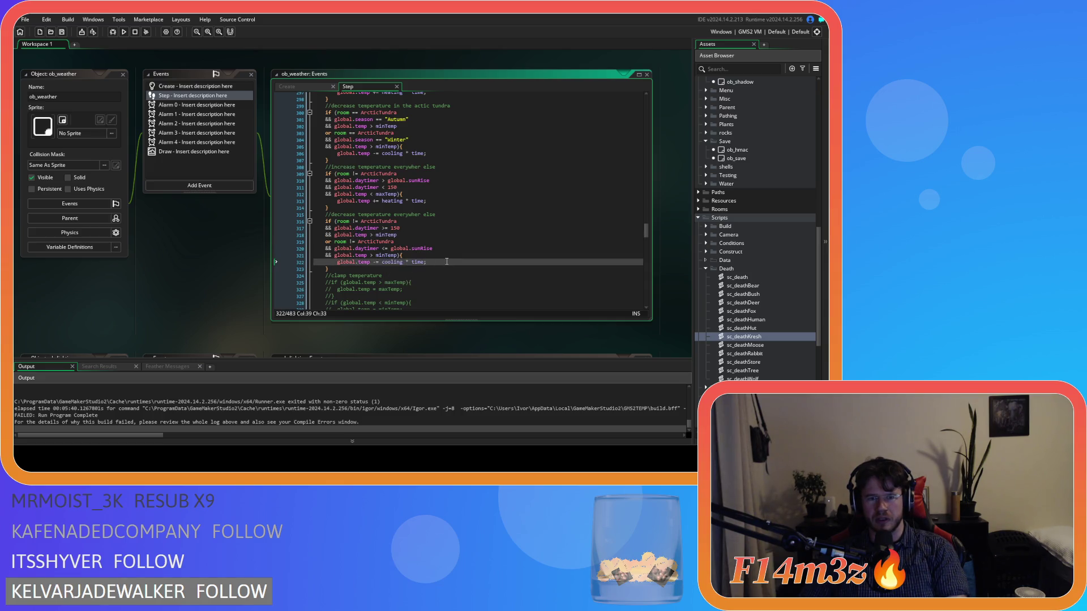
{"action": "left_click_drag", "start_coordinate": [367, 248], "coordinate": [437, 250]}
{"action": "left_click", "coordinate": [437, 250]}
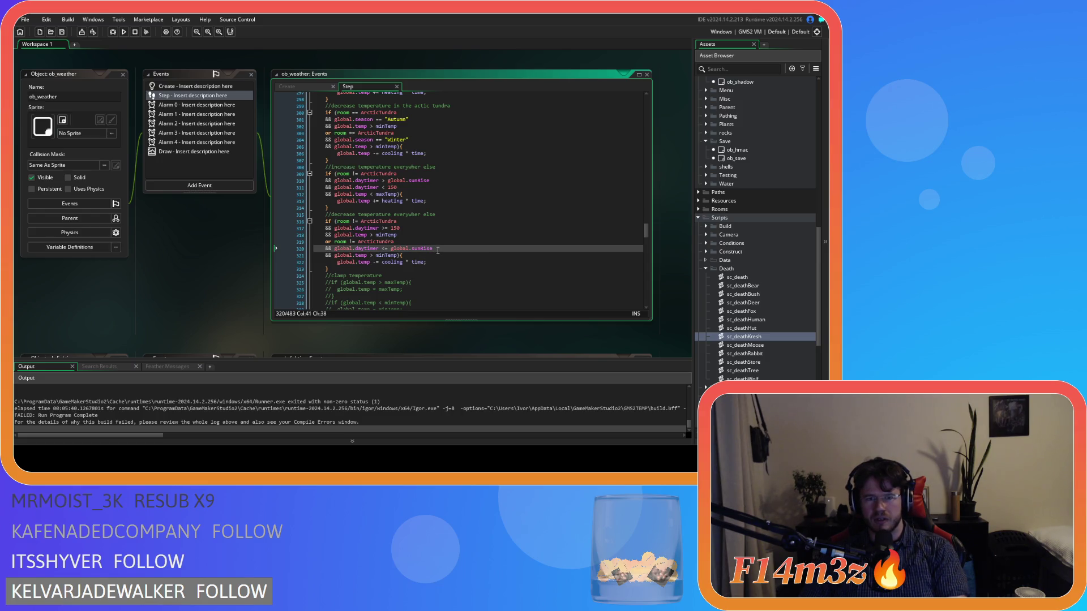
{"action": "mouse_move", "coordinate": [379, 228]}
{"action": "left_mouse_down"}
{"action": "mouse_move", "coordinate": [437, 250]}
{"action": "mouse_move", "coordinate": [357, 263]}
{"action": "mouse_move", "coordinate": [458, 257]}
{"action": "left_mouse_up"}
Move the general rate-of-change lines into a new else branch after the ArcticTundra block.
{"action": "scroll", "coordinate": [457, 254], "scroll_direction": "up", "scroll_amount": 10}
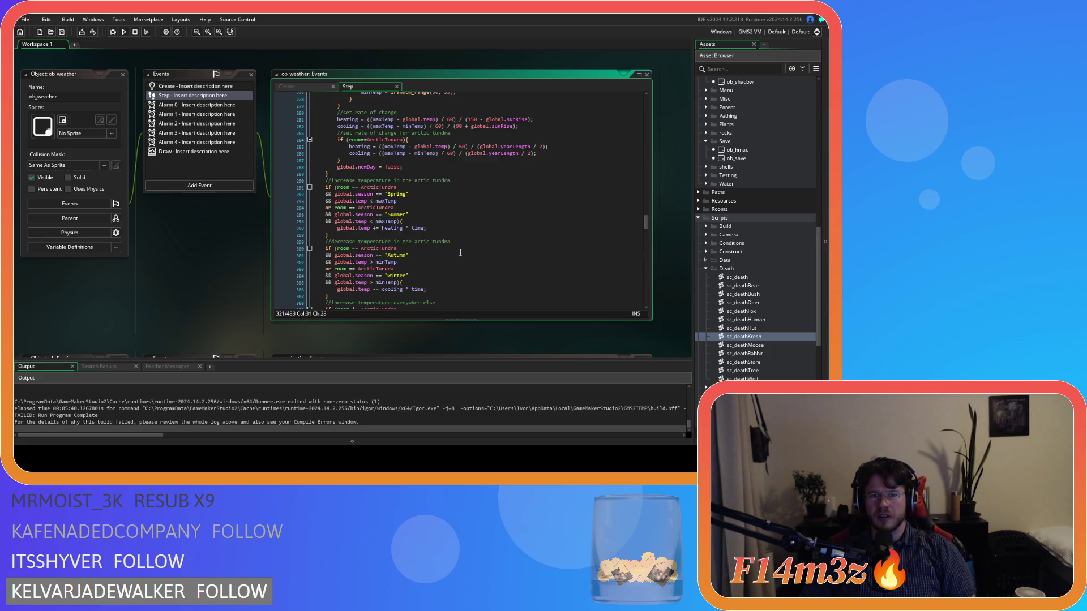
{"action": "left_click", "coordinate": [395, 248]}
{"action": "left_click", "coordinate": [382, 208]}
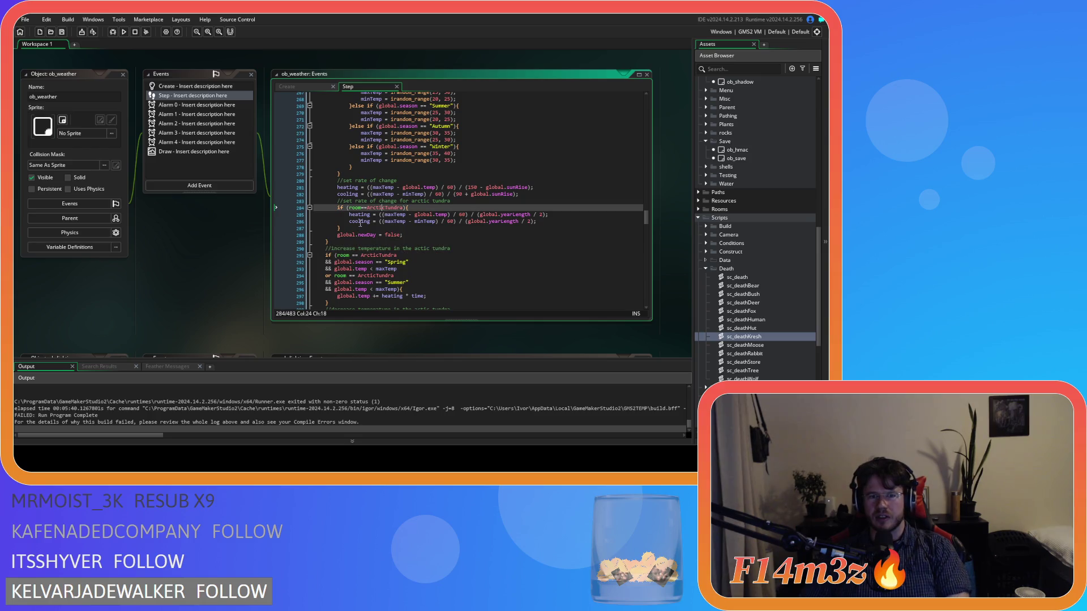
{"action": "left_click", "coordinate": [342, 187]}
{"action": "left_click_drag", "start_coordinate": [518, 195], "coordinate": [325, 181]}
{"action": "key", "text": "BackSpace"}
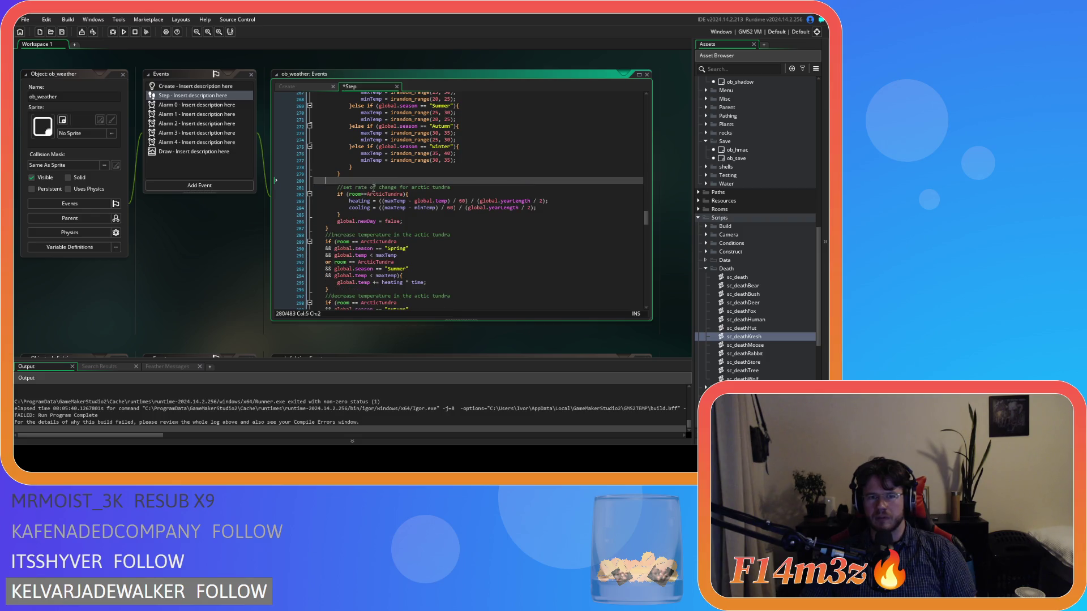
{"action": "key", "text": "BackSpace"}
{"action": "key", "text": "BackSpace"}
{"action": "left_click", "coordinate": [358, 209]}
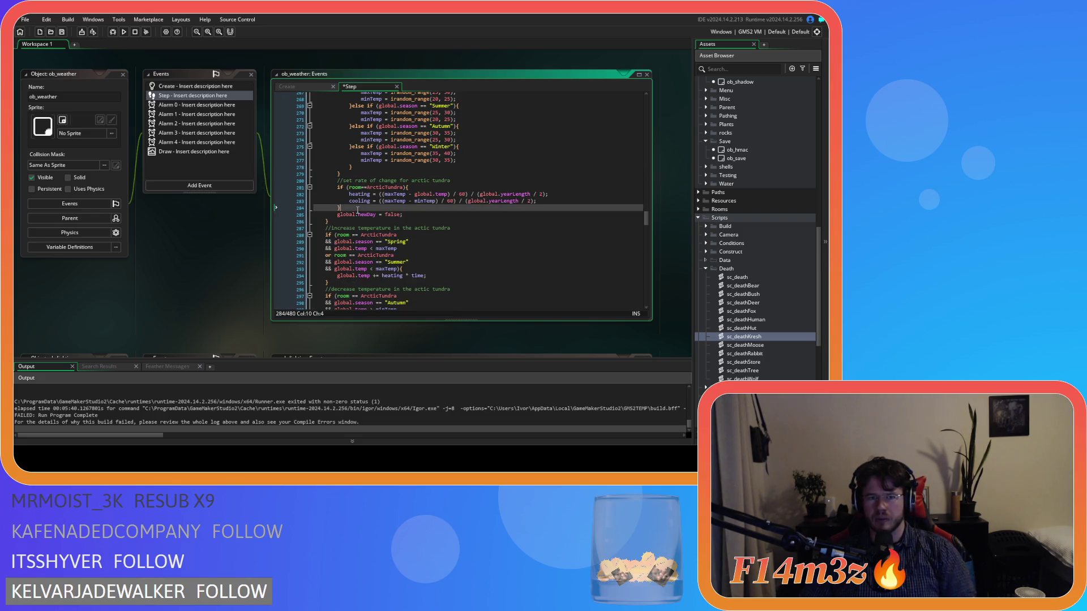
{"action": "type", "text": "else{"}
{"action": "key", "text": "Return"}
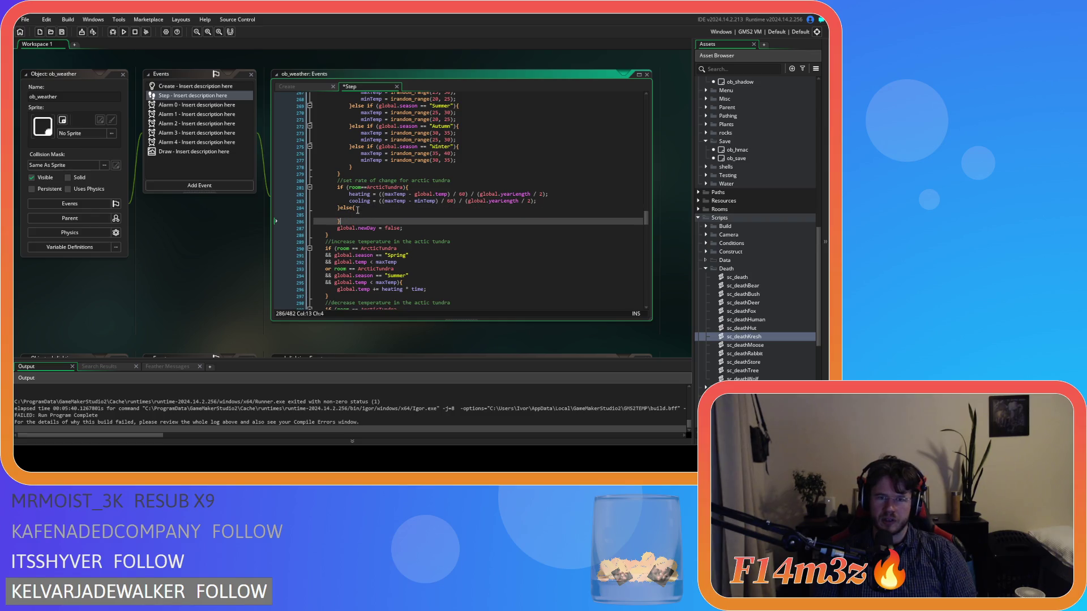
{"action": "type", "text": "//set rate of change \t\theating = ((maxTemp - global.temp) / 60) / (150 - global.sunRise); \t\tcooling = ((maxTemp - minTemp) / 60) / (90 + global.sunRise);"}
Indent the pasted heating and cooling lines, unindent the comment, and save.
{"action": "key", "text": "Up"}
{"action": "key", "text": "Home"}
{"action": "key", "text": "Tab"}
{"action": "key", "text": "Down"}
{"action": "key", "text": "Home"}
{"action": "key", "text": "Tab"}
{"action": "left_click", "coordinate": [353, 214]}
{"action": "key", "text": "BackSpace"}
{"action": "key", "text": "ctrl+s"}
Review the tundra heating formula's global.yearLength / 2 divisor and the summer condition.
{"action": "left_click", "coordinate": [479, 194]}
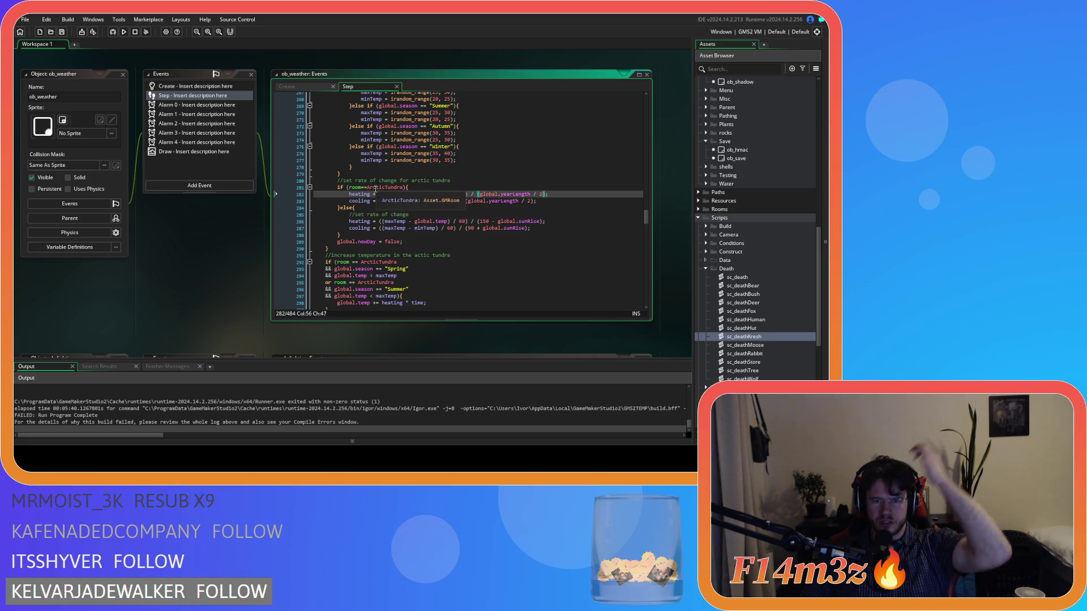
{"action": "left_click", "coordinate": [548, 202]}
{"action": "left_click_drag", "start_coordinate": [477, 194], "coordinate": [549, 195]}
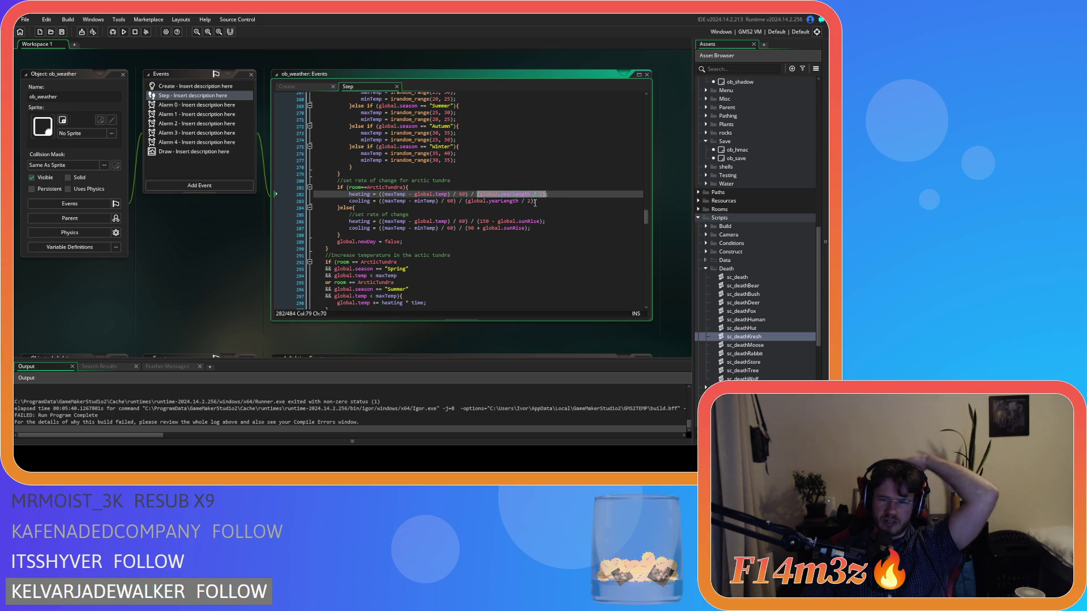
{"action": "scroll", "coordinate": [491, 240], "scroll_direction": "down", "scroll_amount": 2}
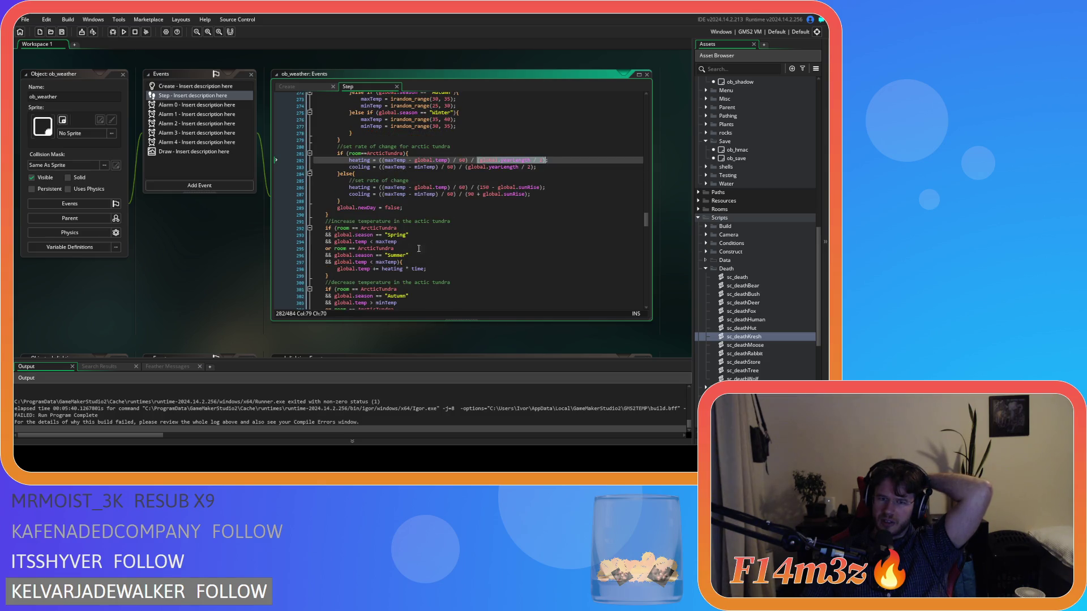
{"action": "left_click", "coordinate": [470, 256]}
{"action": "left_click", "coordinate": [461, 248]}
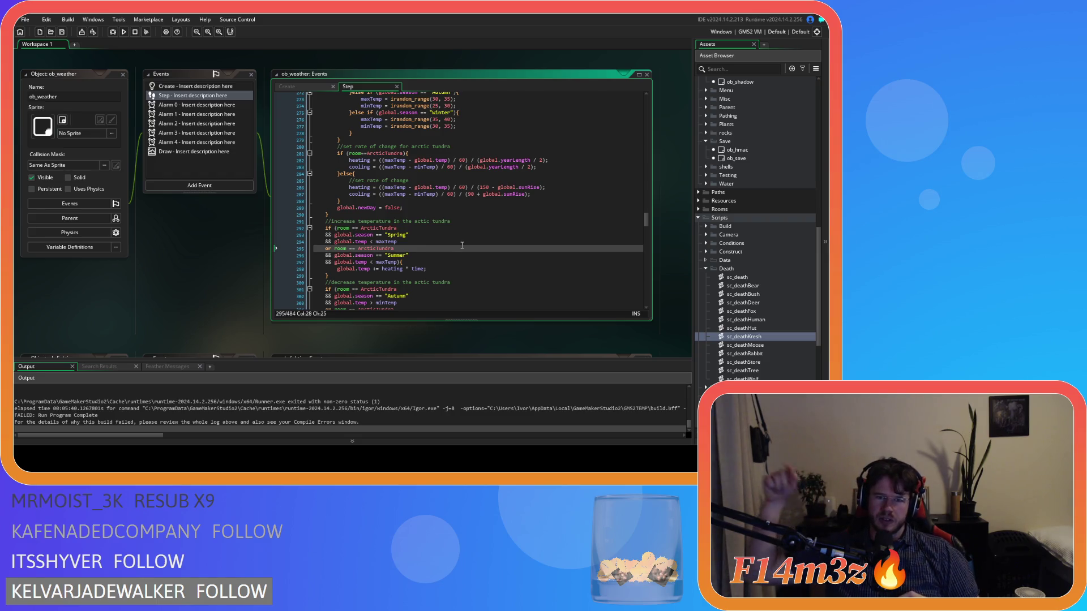
{"action": "scroll", "coordinate": [447, 237], "scroll_direction": "down", "scroll_amount": 3}
{"action": "left_click", "coordinate": [442, 233]}
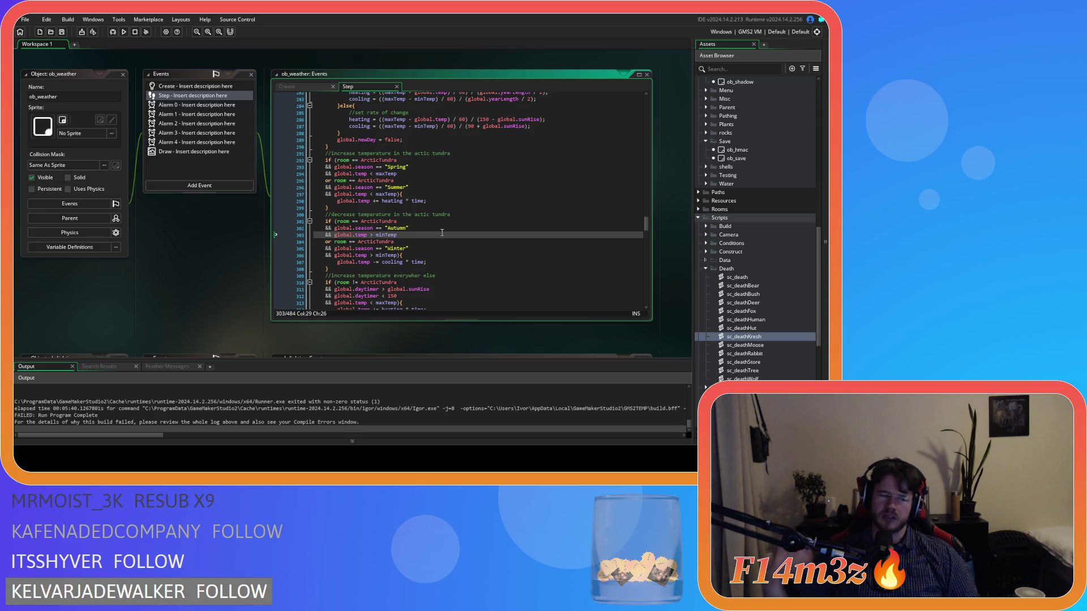
Review the arctic cooling statement, its minTemp check, and the else branch.
{"action": "left_click", "coordinate": [416, 262]}
{"action": "left_click", "coordinate": [456, 265]}
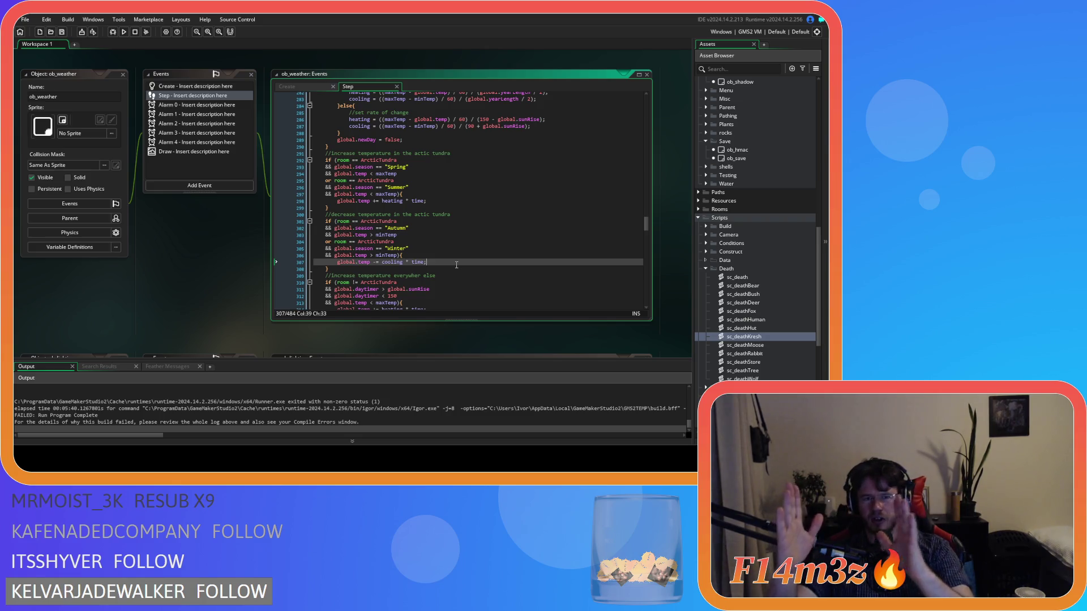
{"action": "key", "text": "Up"}
{"action": "key", "text": "Up"}
{"action": "key", "text": "Up"}
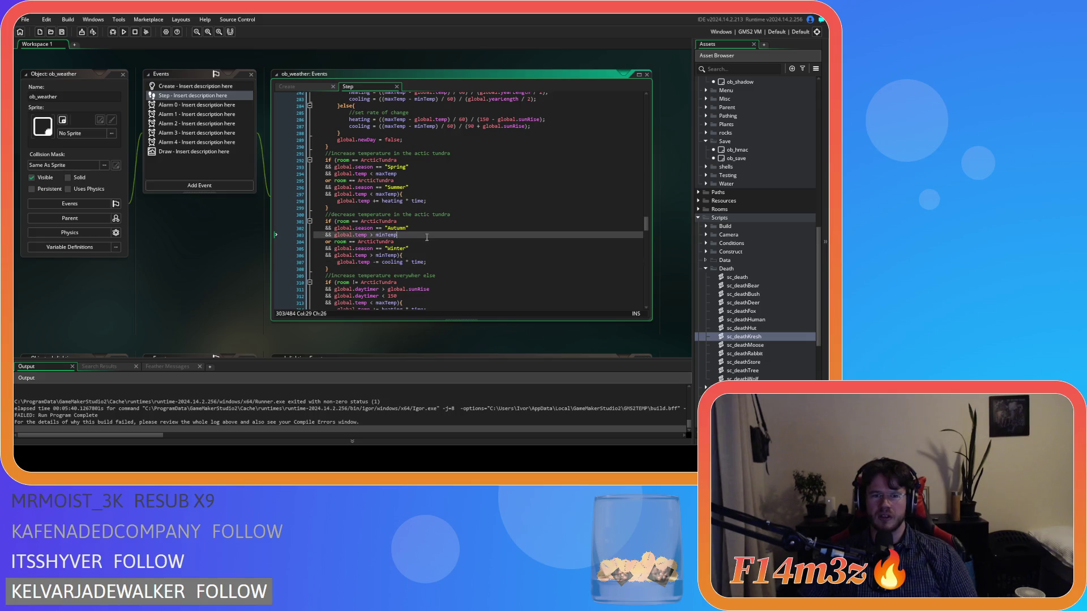
{"action": "scroll", "coordinate": [490, 280], "scroll_direction": "up", "scroll_amount": 3}
{"action": "scroll", "coordinate": [490, 280], "scroll_direction": "down", "scroll_amount": 4}
{"action": "left_click", "coordinate": [495, 245]}
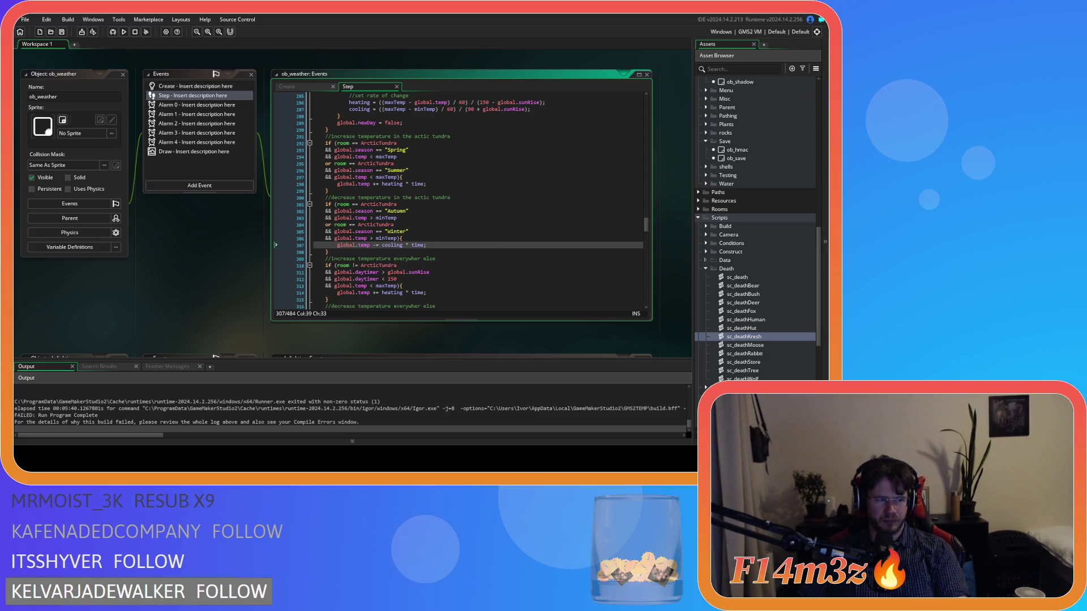
{"action": "key", "text": "Up"}
{"action": "key", "text": "Up"}
{"action": "key", "text": "Up"}
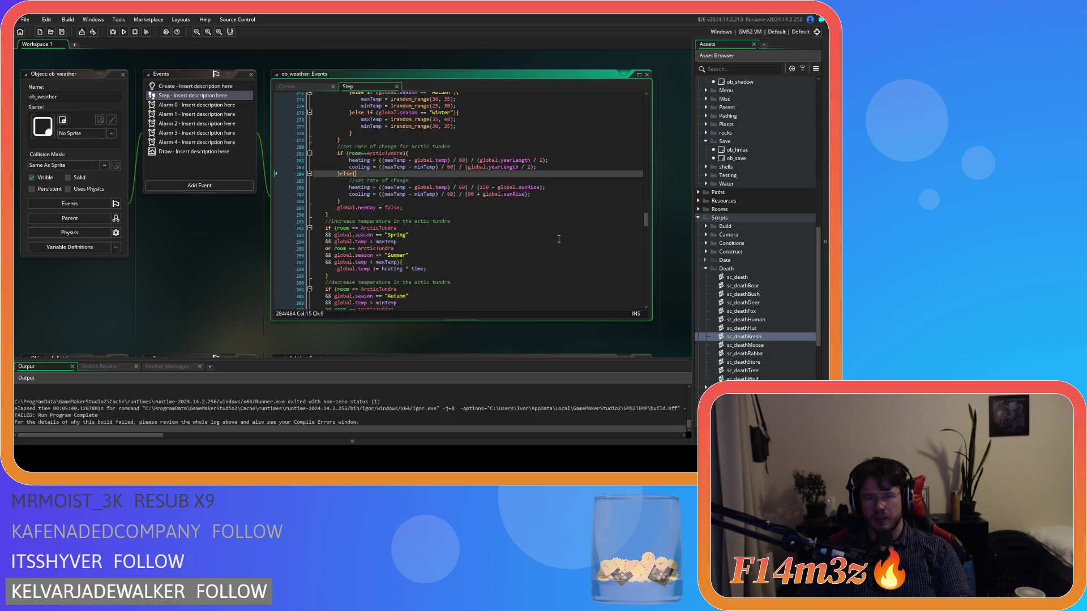
{"action": "scroll", "coordinate": [514, 263], "scroll_direction": "down", "scroll_amount": 3}
{"action": "scroll", "coordinate": [514, 262], "scroll_direction": "up", "scroll_amount": 5}
Check the general cooling formula, then build and run the game with F5.
{"action": "left_click", "coordinate": [498, 198]}
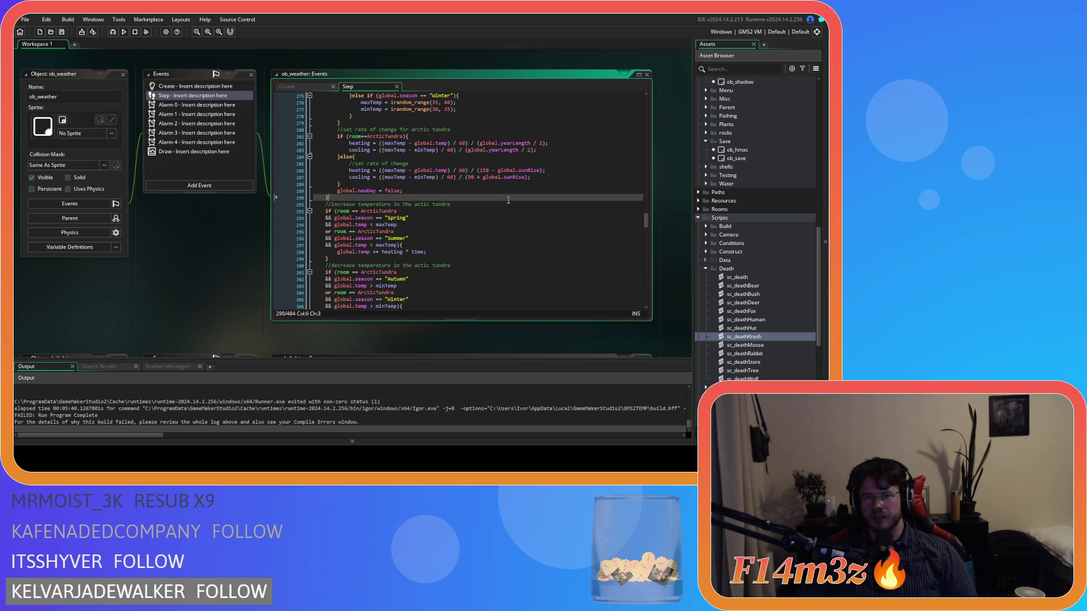
{"action": "scroll", "coordinate": [526, 227], "scroll_direction": "up", "scroll_amount": 3}
{"action": "left_click", "coordinate": [550, 248]}
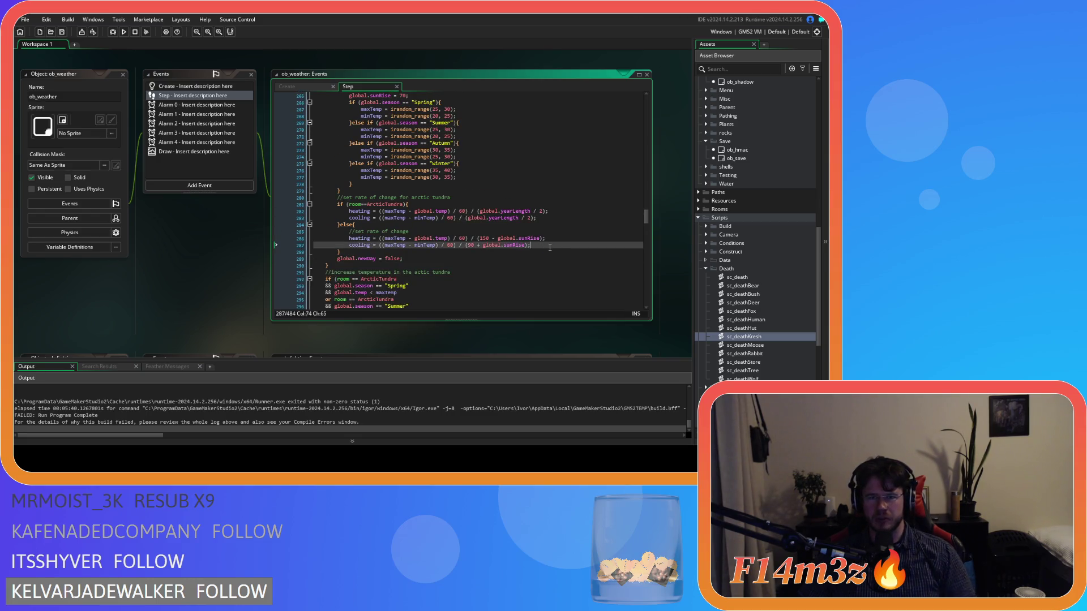
{"action": "scroll", "coordinate": [550, 247], "scroll_direction": "down", "scroll_amount": 4}
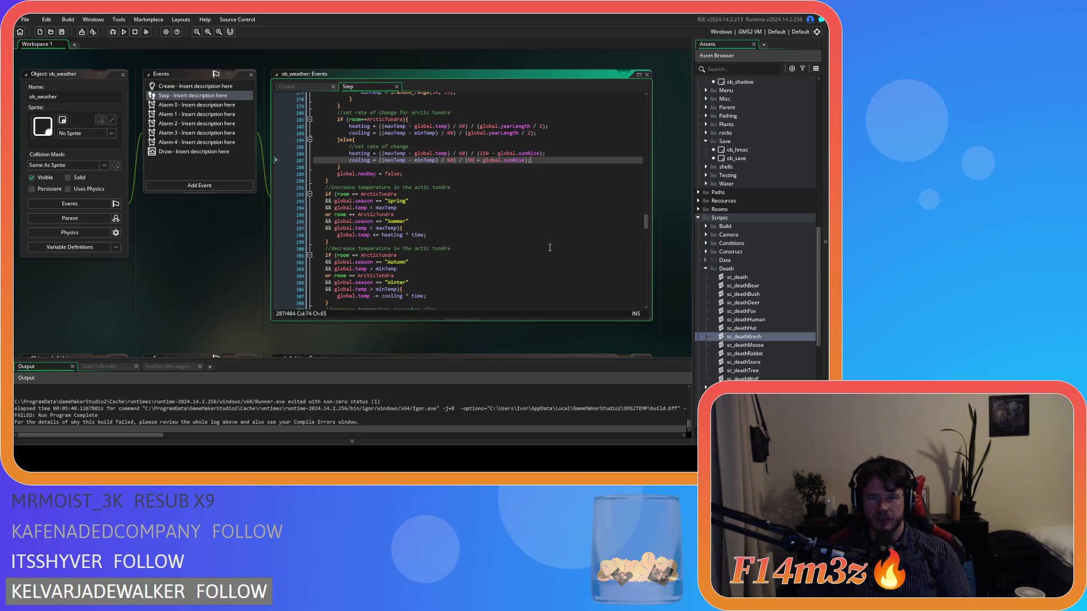
{"action": "scroll", "coordinate": [550, 248], "scroll_direction": "up", "scroll_amount": 2}
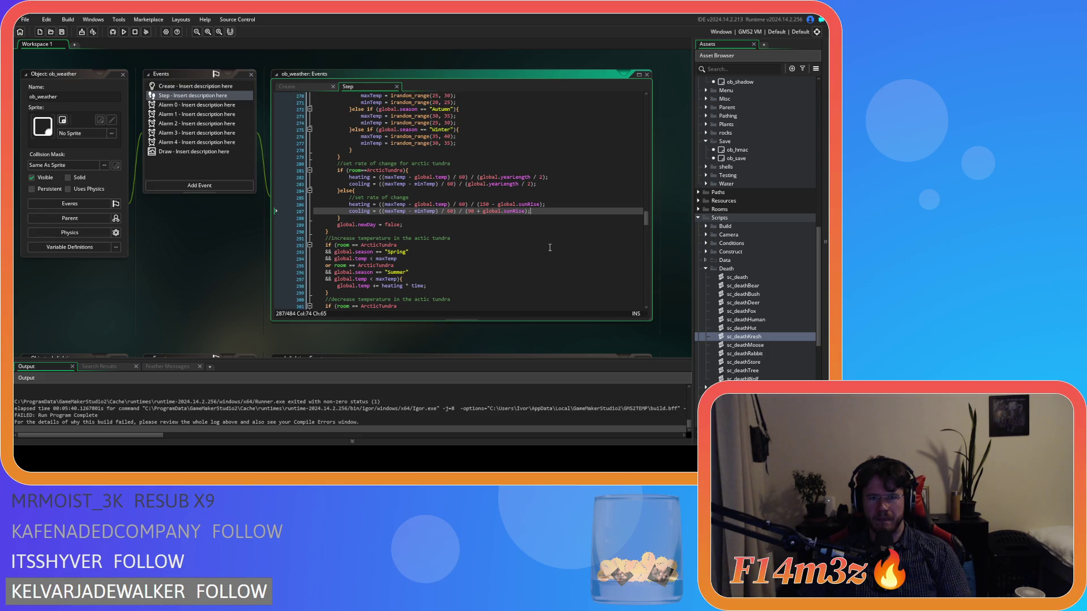
{"action": "scroll", "coordinate": [550, 247], "scroll_direction": "down", "scroll_amount": 2}
{"action": "key", "text": "F5"}
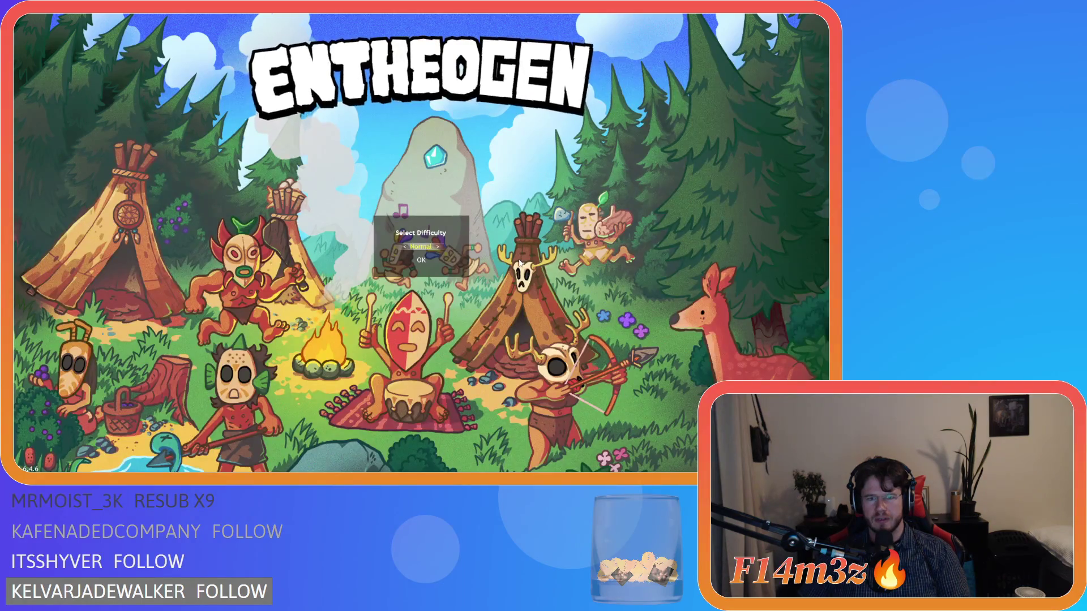
Confirm the difficulty prompt to create a new world starting in winter near -50 C.
{"action": "key", "text": "Return"}
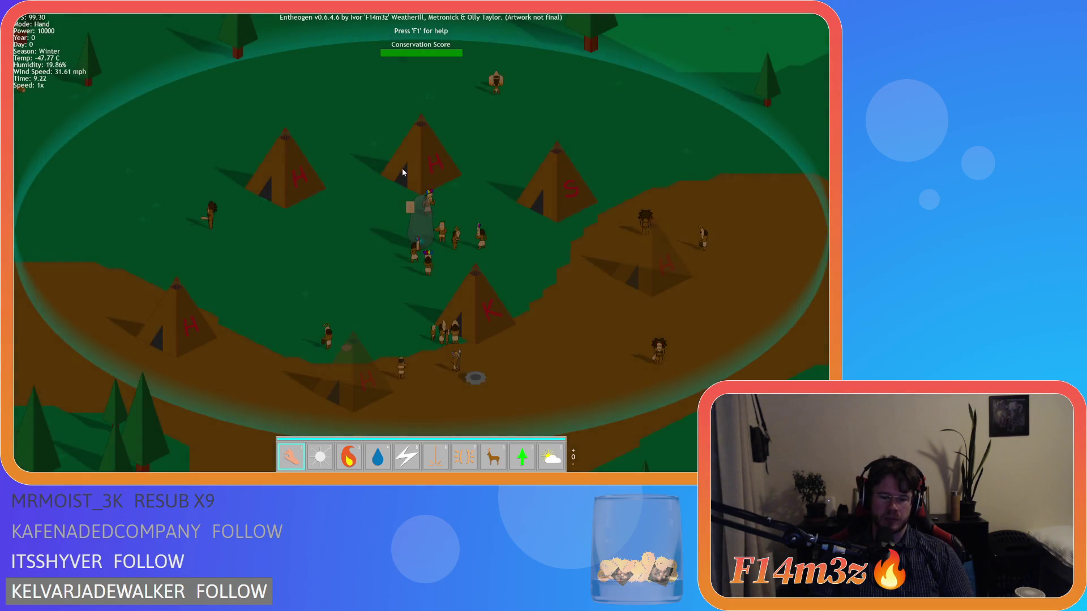
Switch game speed between normal, 4x and 8x to watch the temperature change, then close the game.
{"action": "key", "text": "plus"}
{"action": "key", "text": "plus"}
{"action": "key", "text": "plus"}
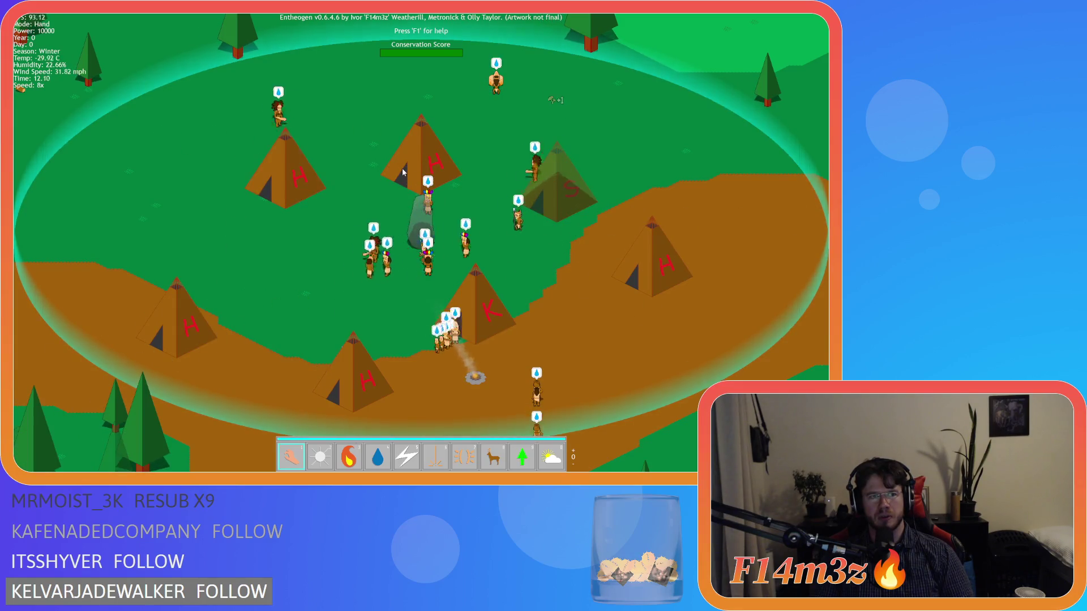
{"action": "key", "text": "minus"}
{"action": "key", "text": "minus"}
{"action": "key", "text": "minus"}
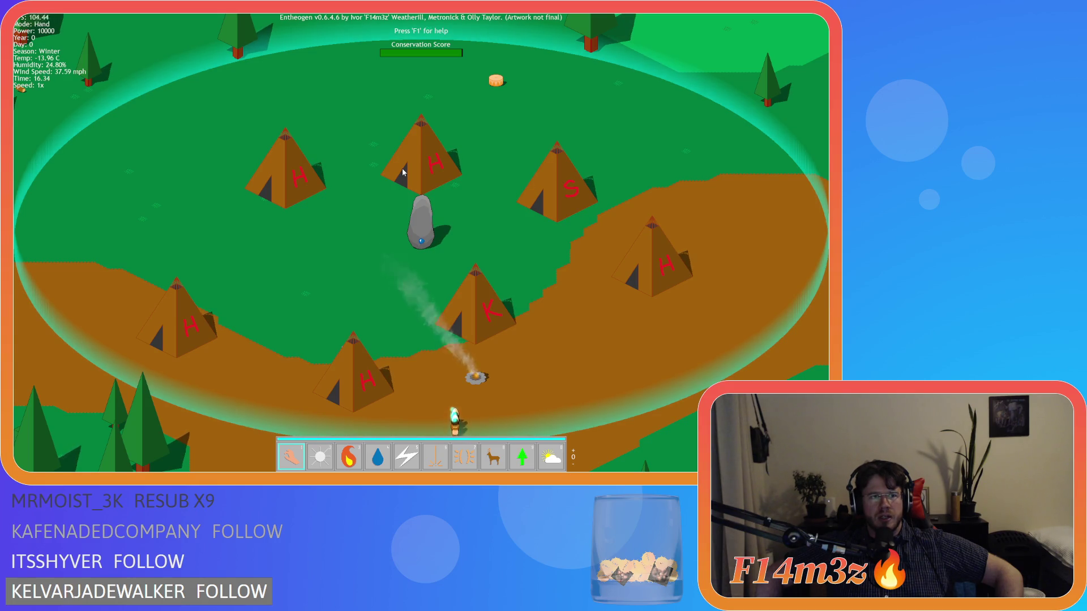
{"action": "key", "text": "plus"}
{"action": "key", "text": "plus"}
{"action": "key", "text": "plus"}
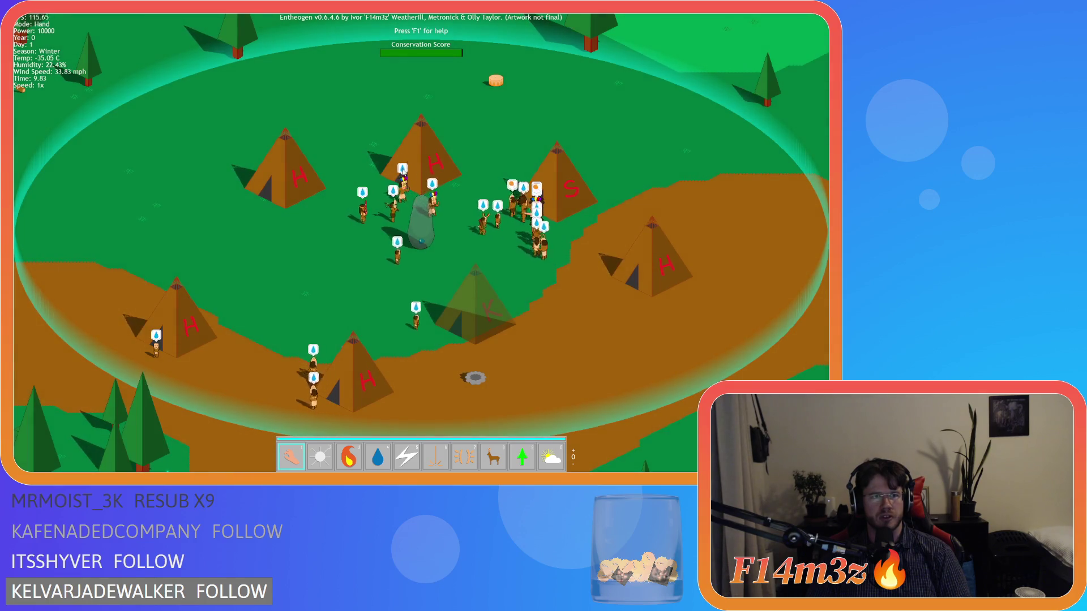
{"action": "key", "text": "plus"}
{"action": "key", "text": "plus"}
{"action": "key", "text": "plus"}
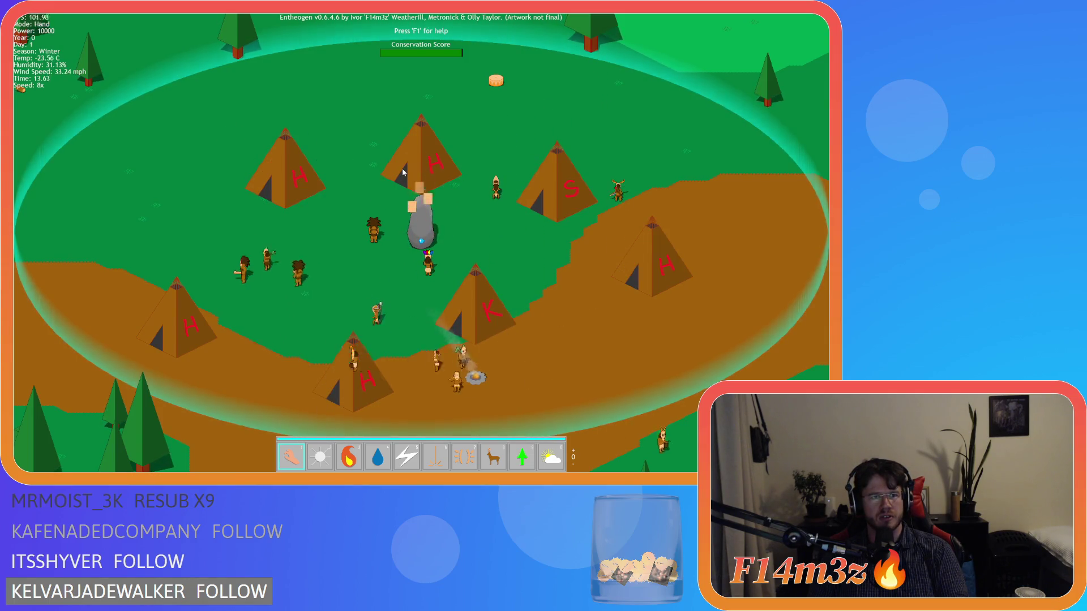
{"action": "key", "text": "minus"}
{"action": "key", "text": "minus"}
{"action": "key", "text": "minus"}
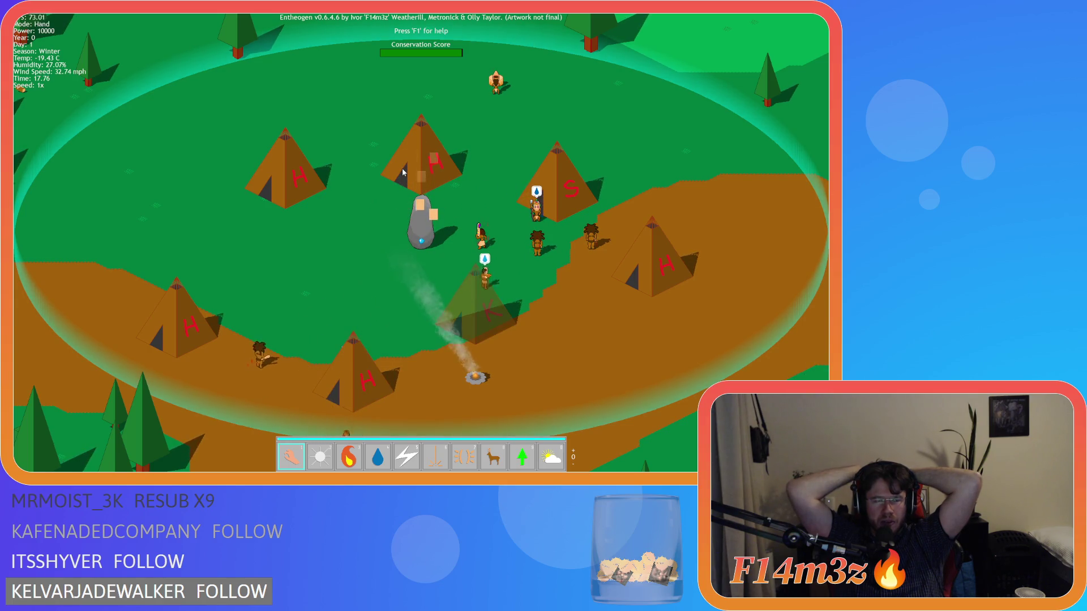
{"action": "key", "text": "plus"}
{"action": "key", "text": "plus"}
{"action": "key", "text": "plus"}
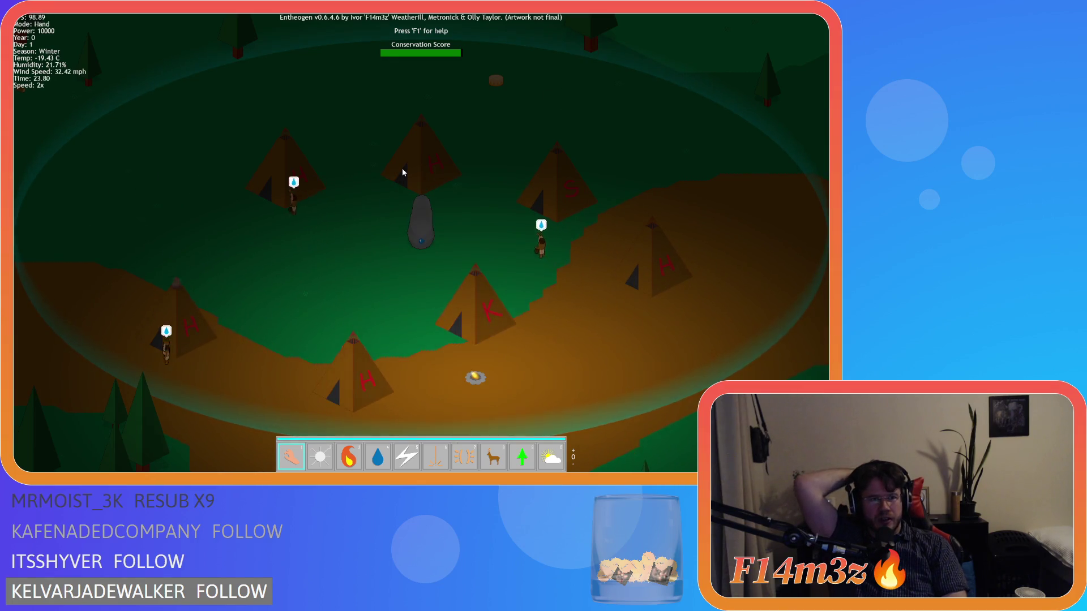
{"action": "key", "text": "minus"}
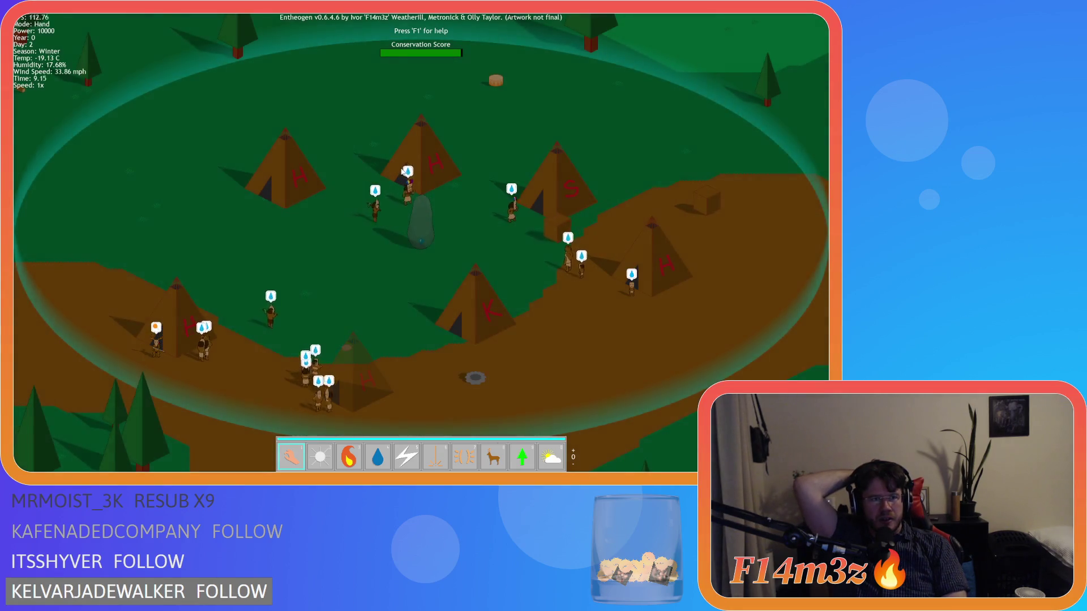
{"action": "key", "text": "plus"}
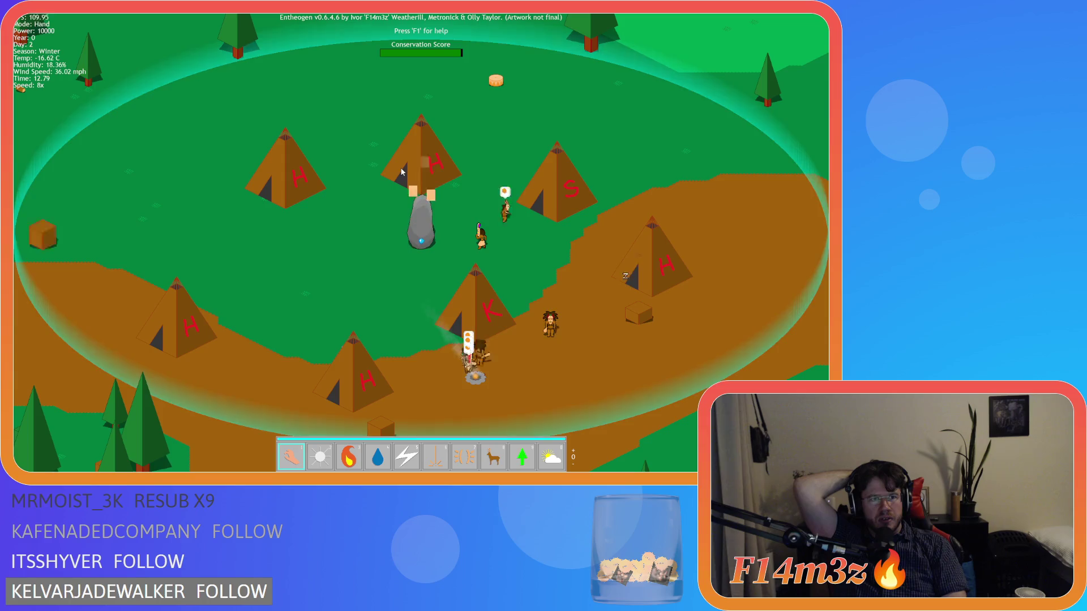
{"action": "key", "text": "minus"}
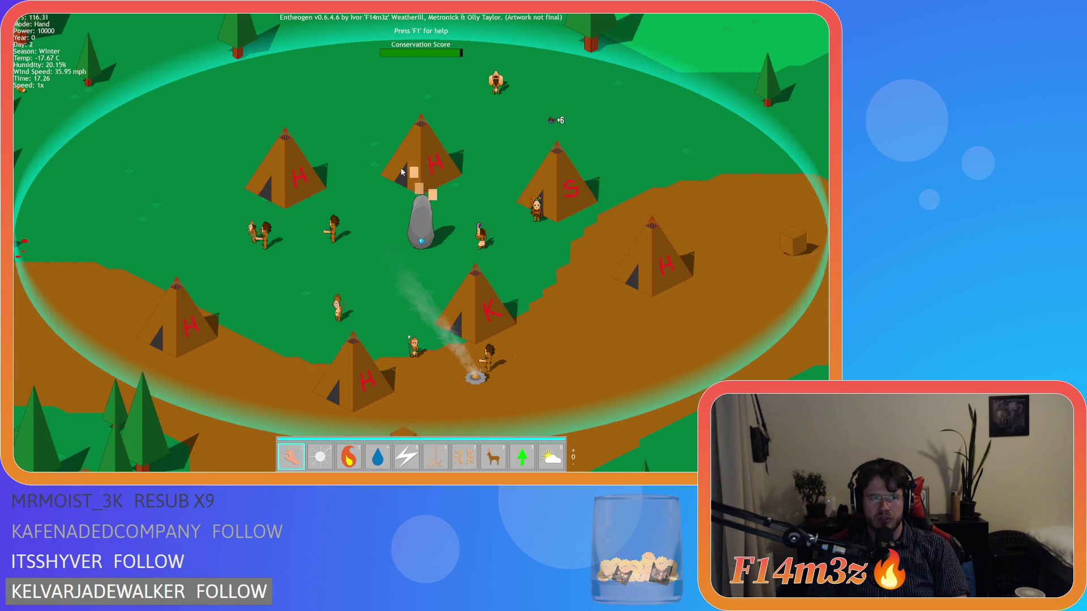
{"action": "key", "text": "plus"}
{"action": "key", "text": "plus"}
{"action": "key", "text": "plus"}
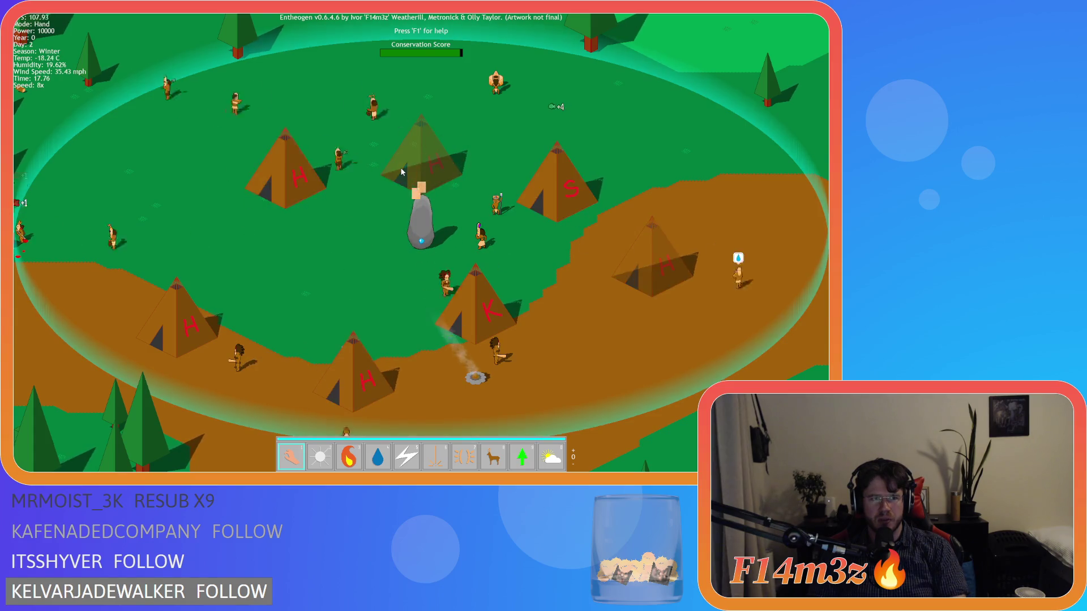
{"action": "key", "text": "minus"}
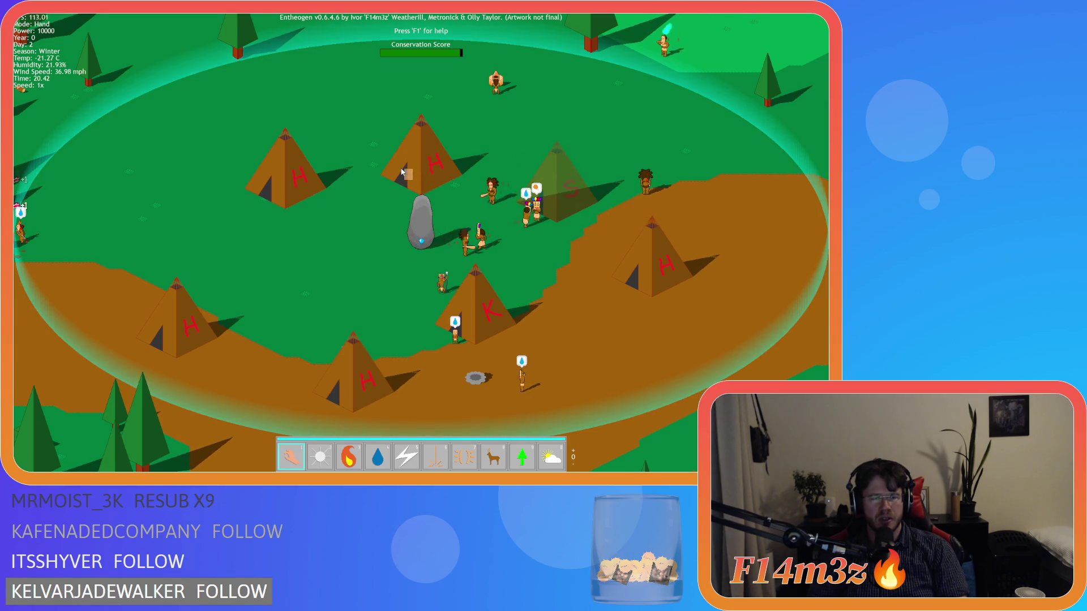
{"action": "key", "text": "alt+F4"}
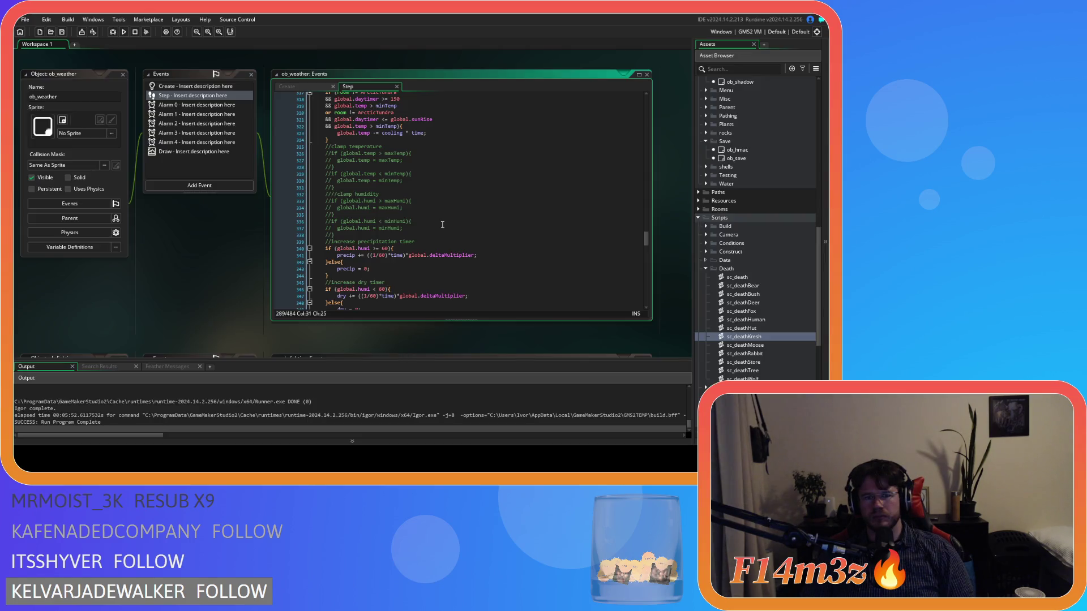
Inspect the tundra rate-of-change yearLength heating formula on line 283.
{"action": "scroll", "coordinate": [442, 225], "scroll_direction": "up", "scroll_amount": 15}
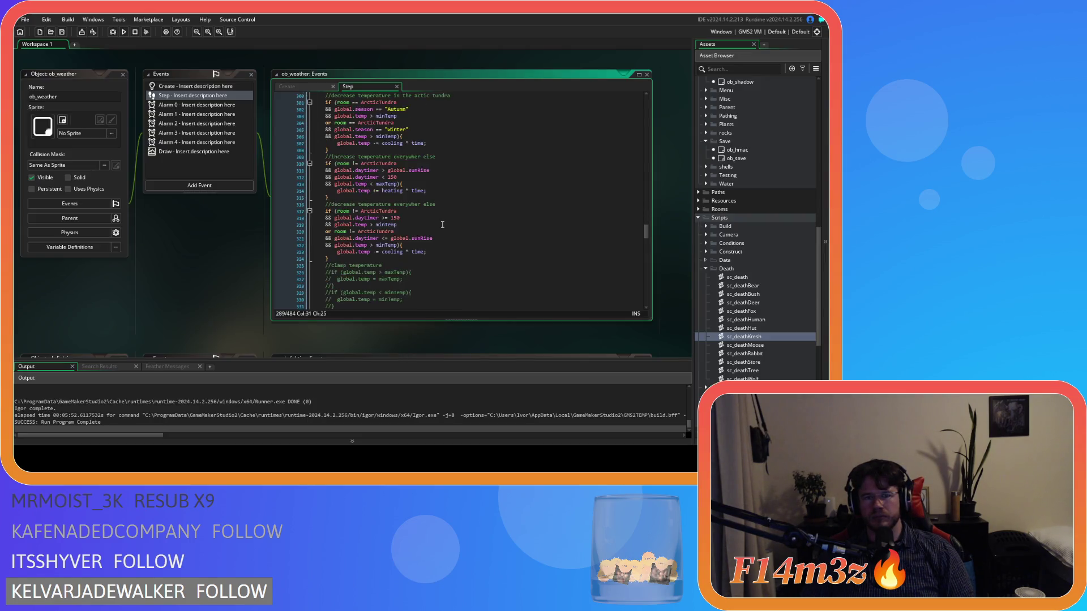
{"action": "left_click", "coordinate": [537, 236]}
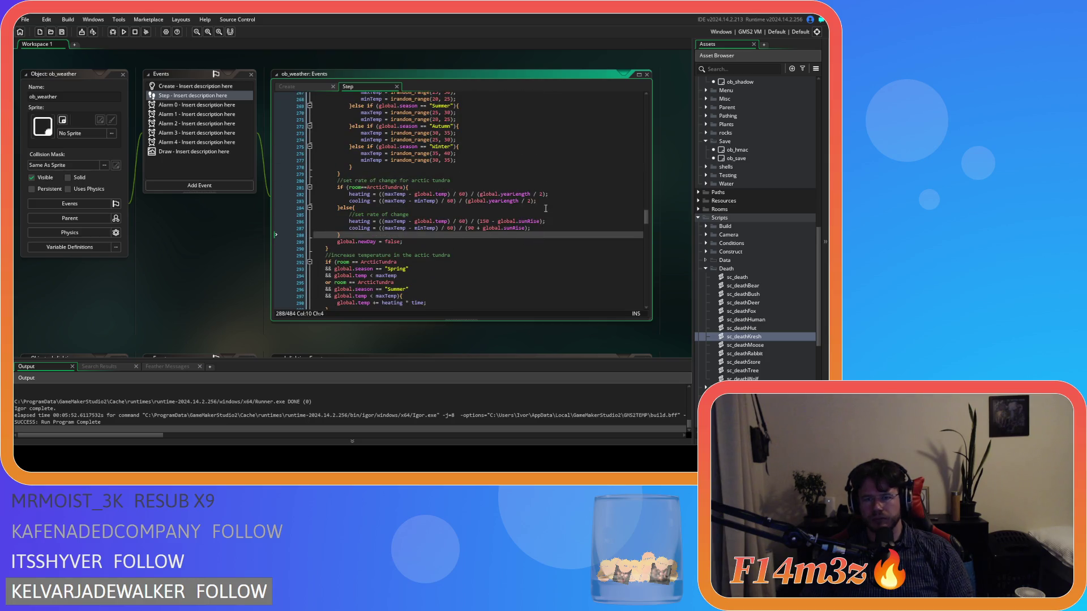
{"action": "left_click", "coordinate": [517, 202]}
{"action": "left_click", "coordinate": [453, 249]}
{"action": "left_click", "coordinate": [436, 233]}
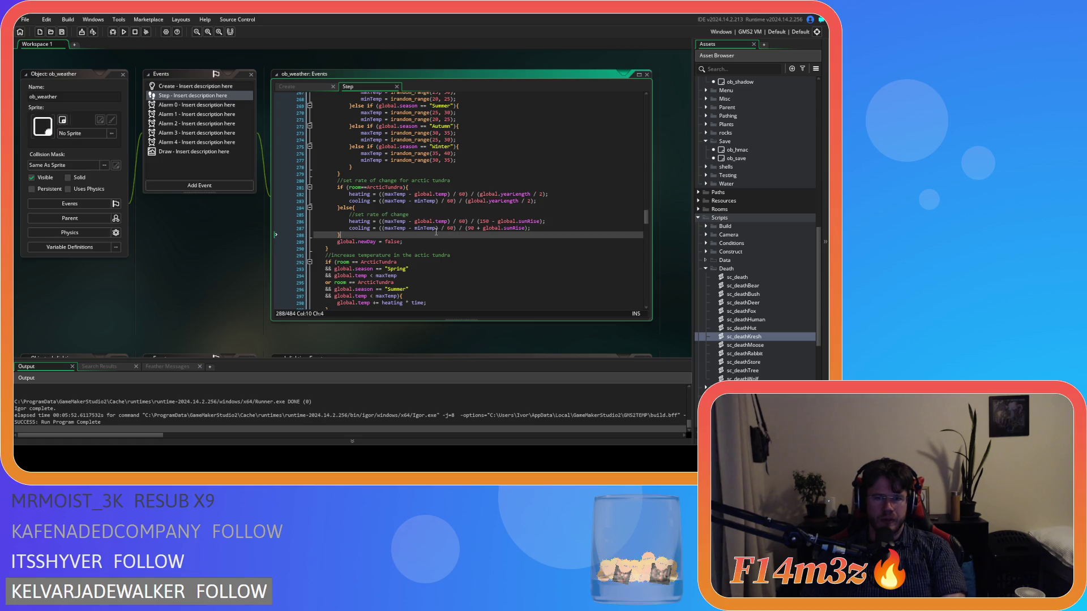
Go to the Polar Winter temperature lines and select the minTemp range's upper bound.
{"action": "scroll", "coordinate": [436, 232], "scroll_direction": "down", "scroll_amount": 3}
{"action": "scroll", "coordinate": [435, 232], "scroll_direction": "up", "scroll_amount": 8}
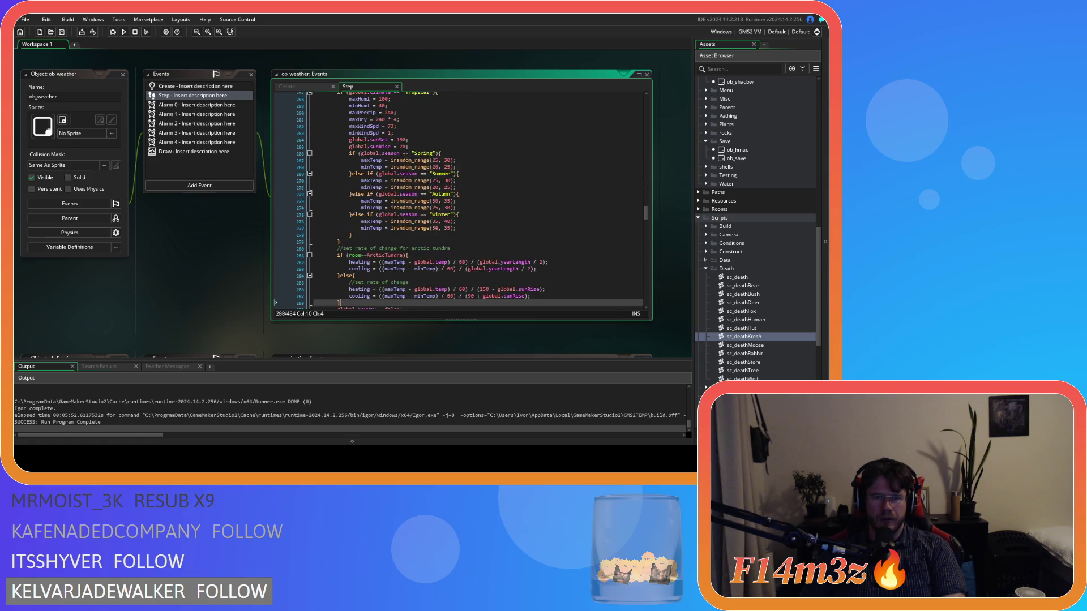
{"action": "scroll", "coordinate": [463, 278], "scroll_direction": "up", "scroll_amount": 20}
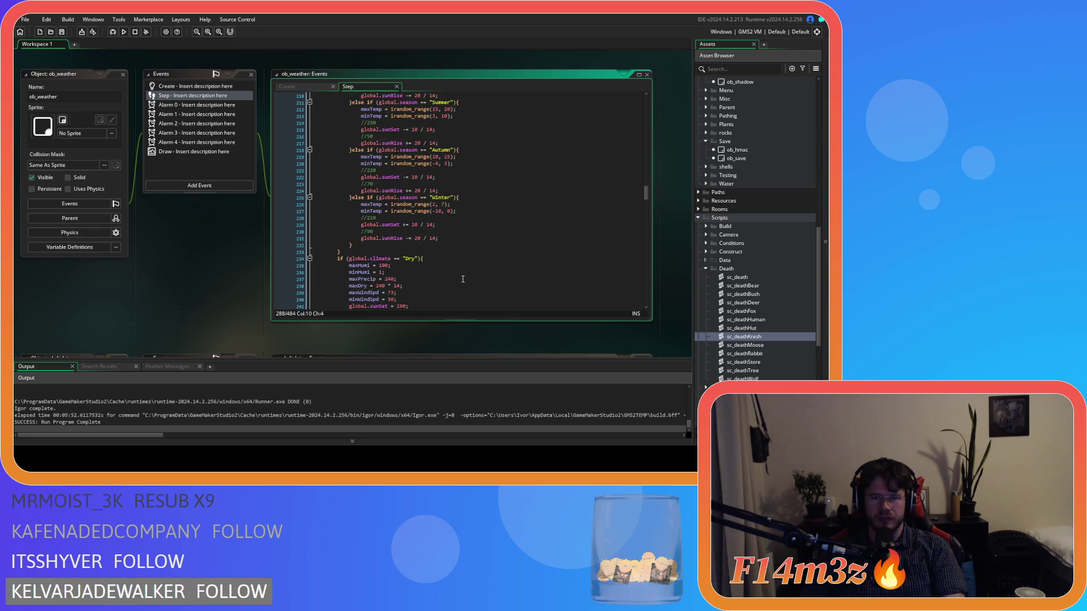
{"action": "scroll", "coordinate": [462, 279], "scroll_direction": "up", "scroll_amount": 4}
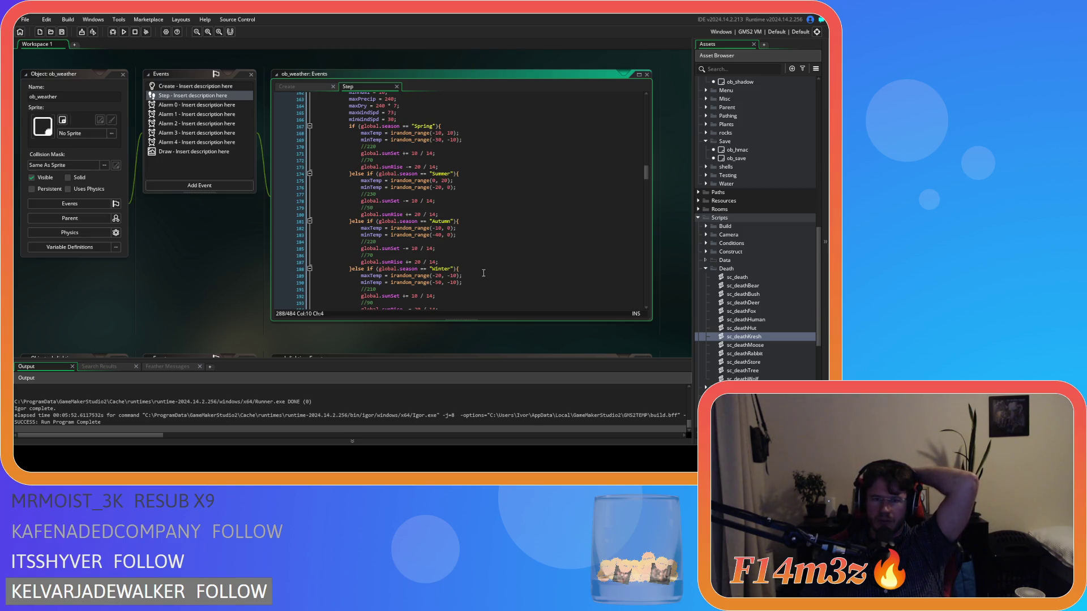
{"action": "left_click", "coordinate": [435, 275]}
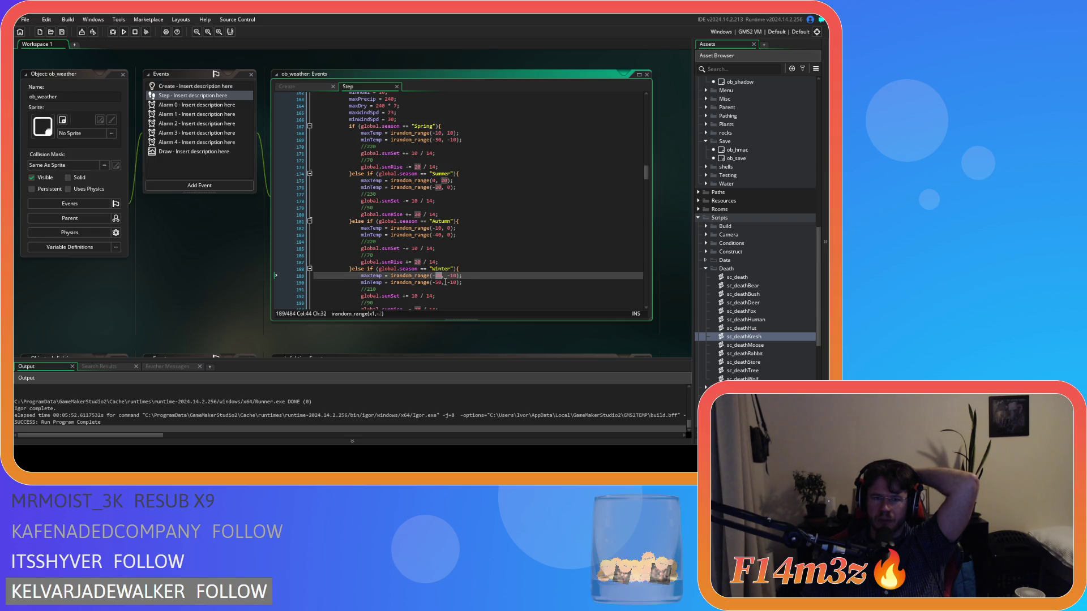
{"action": "left_click", "coordinate": [449, 282]}
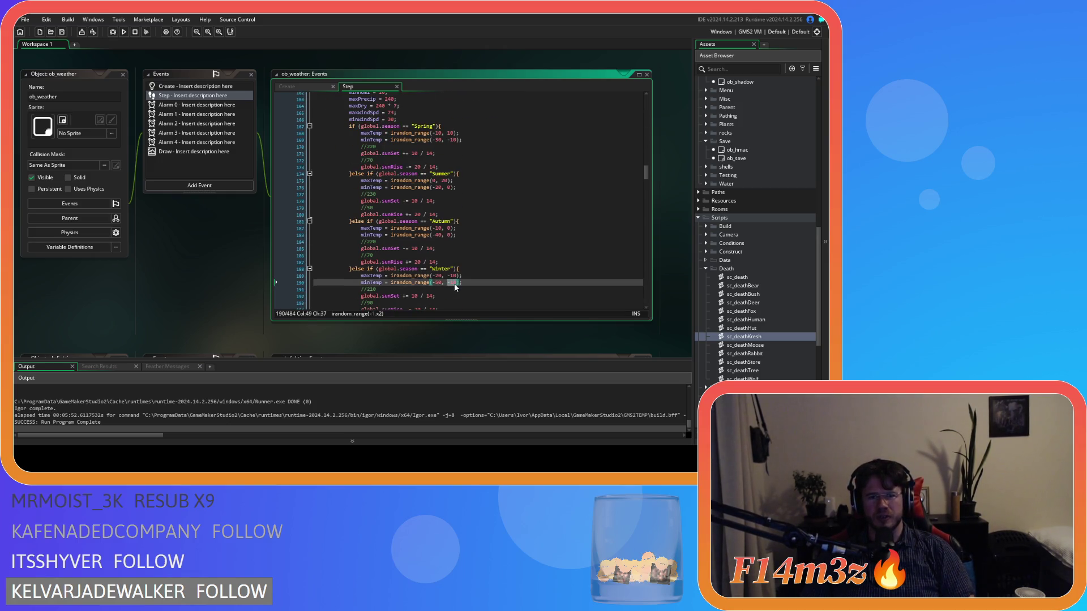
Change the Polar Winter minTemp upper bound so it reads irandom_range(-50, -10).
{"action": "scroll", "coordinate": [455, 288], "scroll_direction": "down", "scroll_amount": 2}
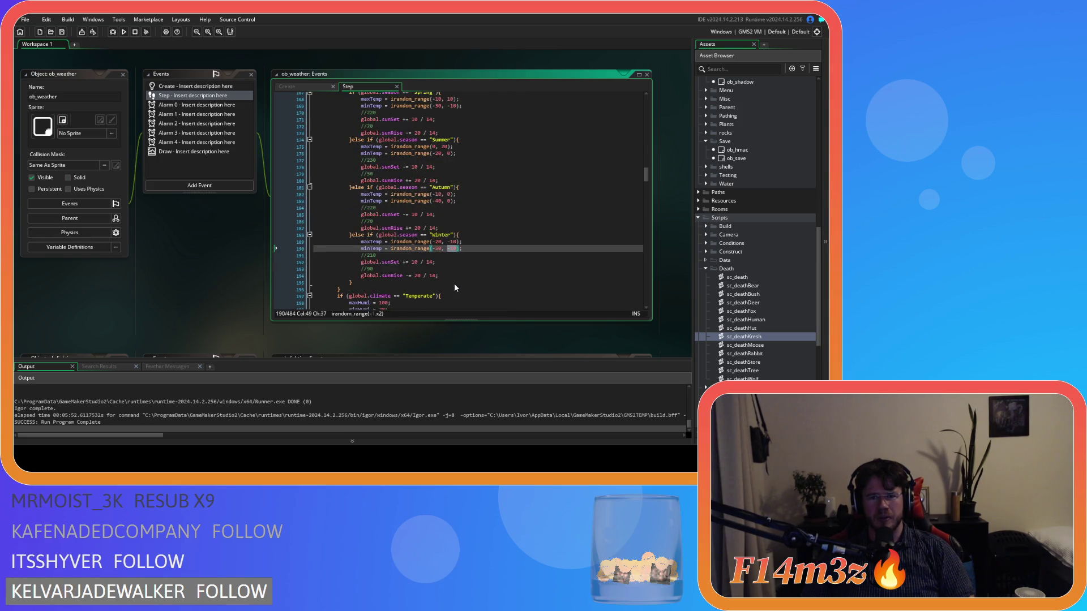
{"action": "type", "text": "10"}
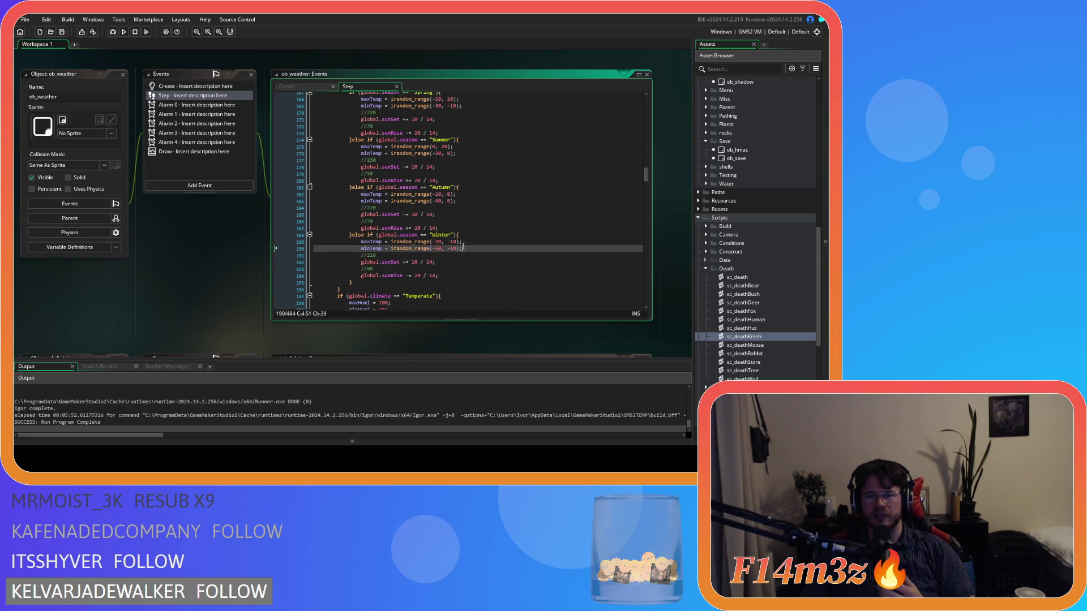
{"action": "scroll", "coordinate": [463, 246], "scroll_direction": "up", "scroll_amount": 1}
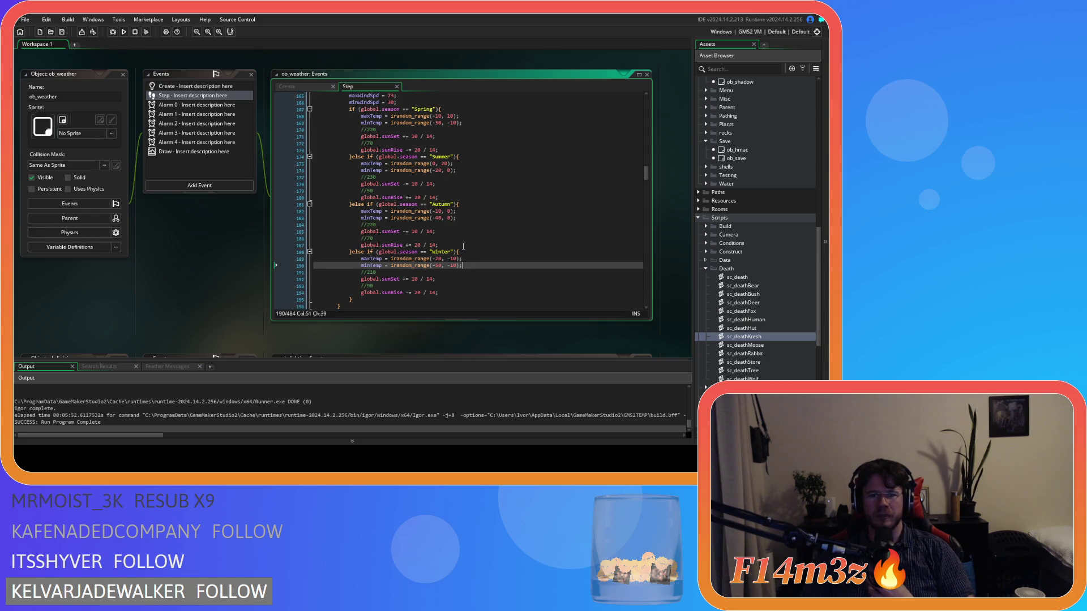
{"action": "scroll", "coordinate": [463, 246], "scroll_direction": "up", "scroll_amount": 3}
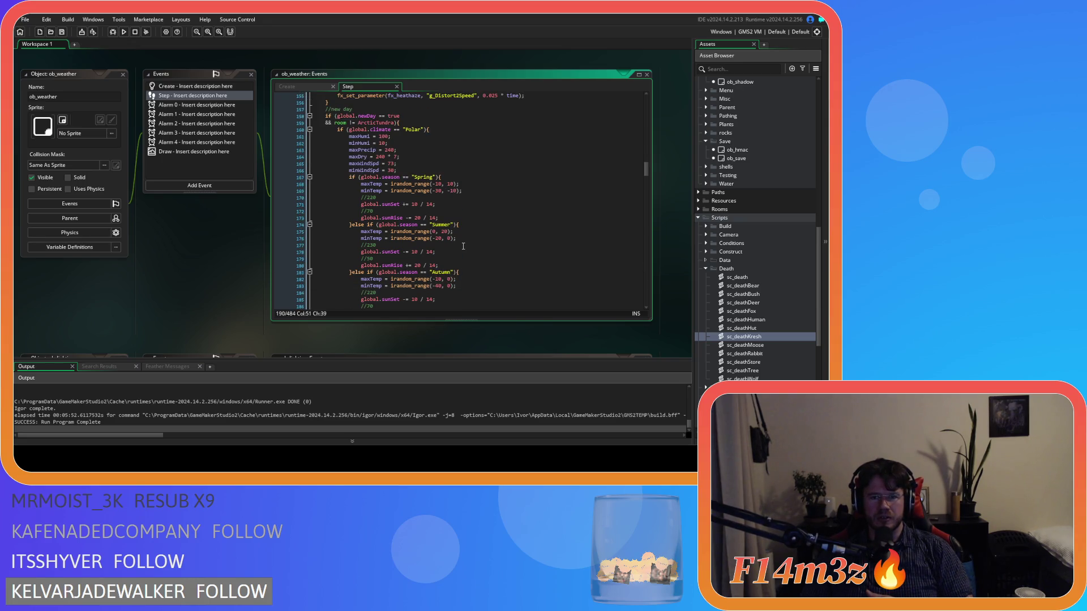
{"action": "scroll", "coordinate": [463, 247], "scroll_direction": "down", "scroll_amount": 1}
{"action": "scroll", "coordinate": [463, 246], "scroll_direction": "down", "scroll_amount": 12}
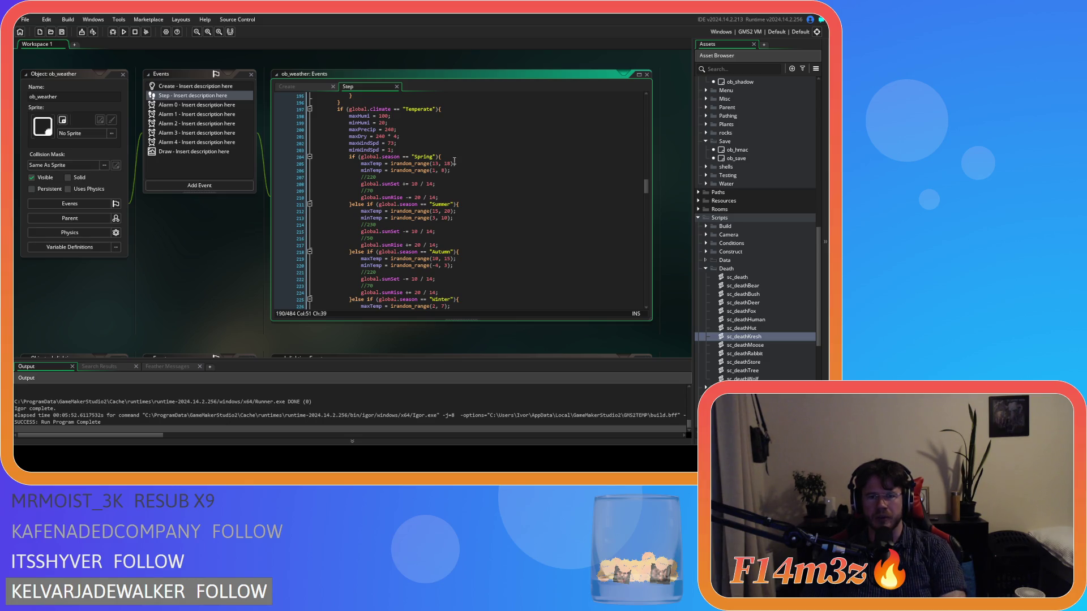
{"action": "left_click", "coordinate": [455, 211]}
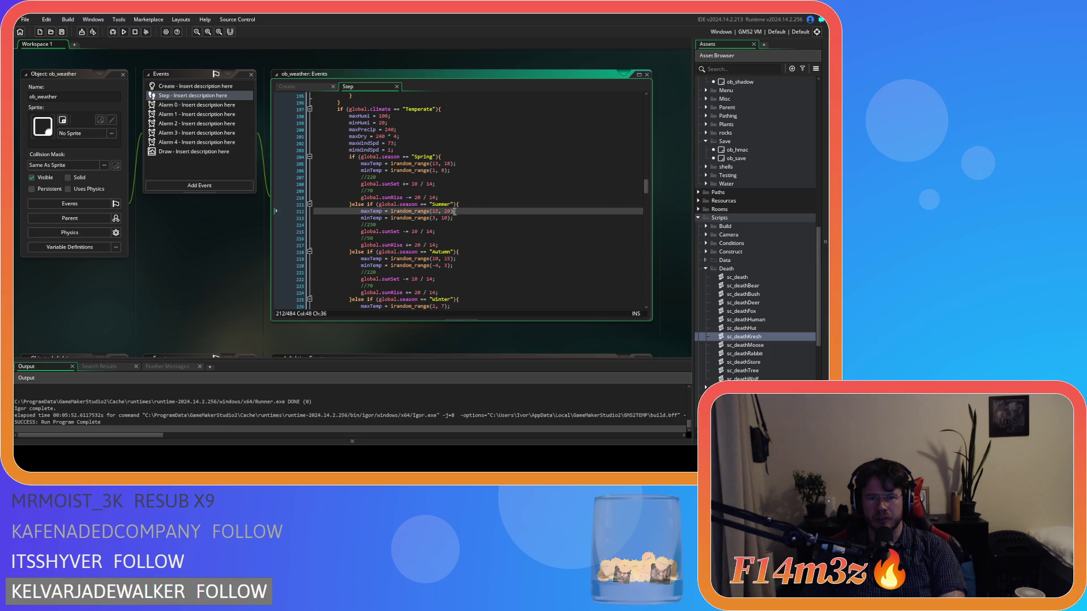
{"action": "scroll", "coordinate": [458, 218], "scroll_direction": "down", "scroll_amount": 2}
{"action": "left_click", "coordinate": [466, 225]}
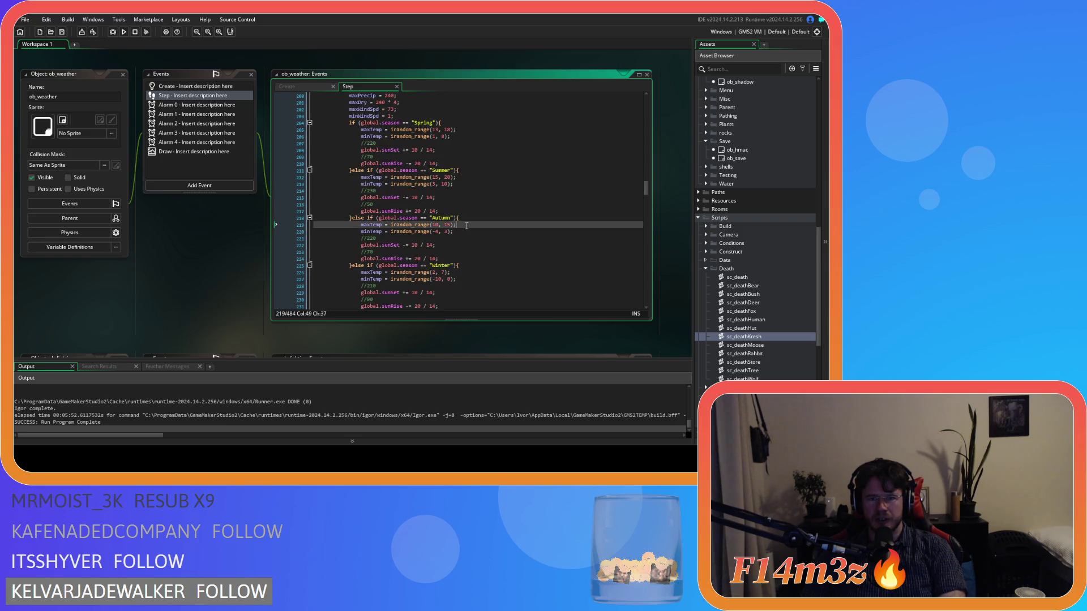
{"action": "scroll", "coordinate": [466, 225], "scroll_direction": "down", "scroll_amount": 2}
{"action": "left_click", "coordinate": [464, 238]}
{"action": "scroll", "coordinate": [464, 238], "scroll_direction": "down", "scroll_amount": 7}
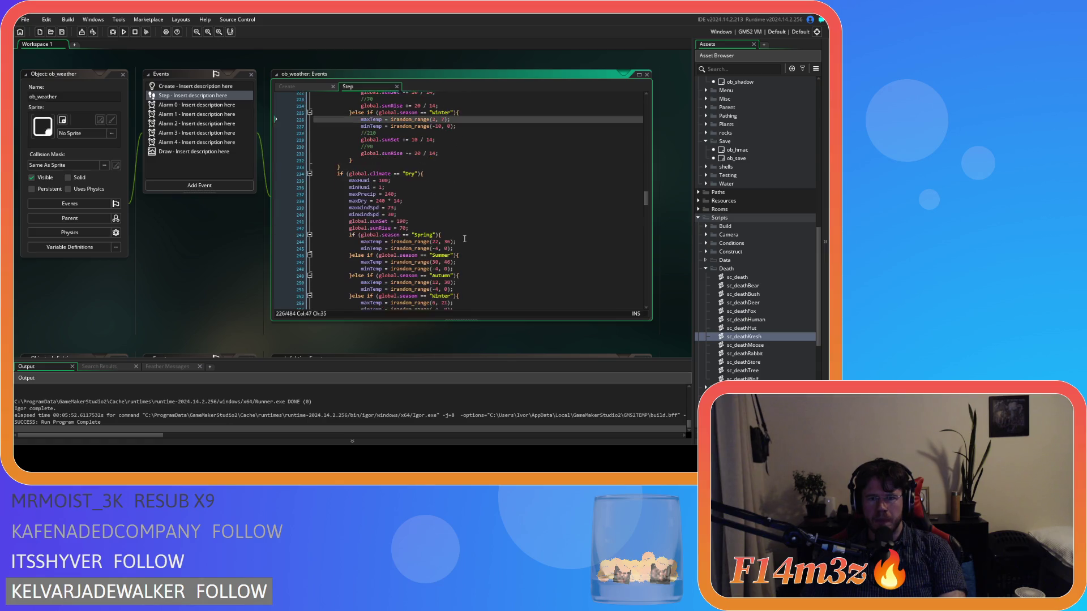
{"action": "left_click", "coordinate": [469, 224]}
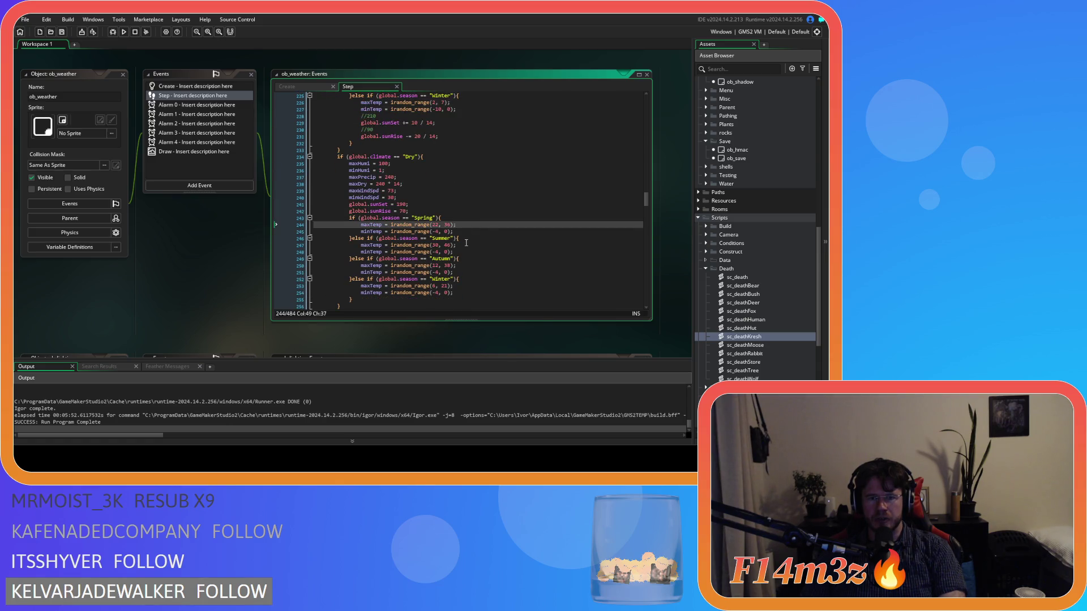
{"action": "scroll", "coordinate": [467, 243], "scroll_direction": "down", "scroll_amount": 2}
{"action": "left_click", "coordinate": [466, 245]}
{"action": "scroll", "coordinate": [467, 240], "scroll_direction": "down", "scroll_amount": 1}
{"action": "left_click", "coordinate": [465, 234]}
{"action": "scroll", "coordinate": [465, 233], "scroll_direction": "down", "scroll_amount": 6}
{"action": "left_click", "coordinate": [469, 193]}
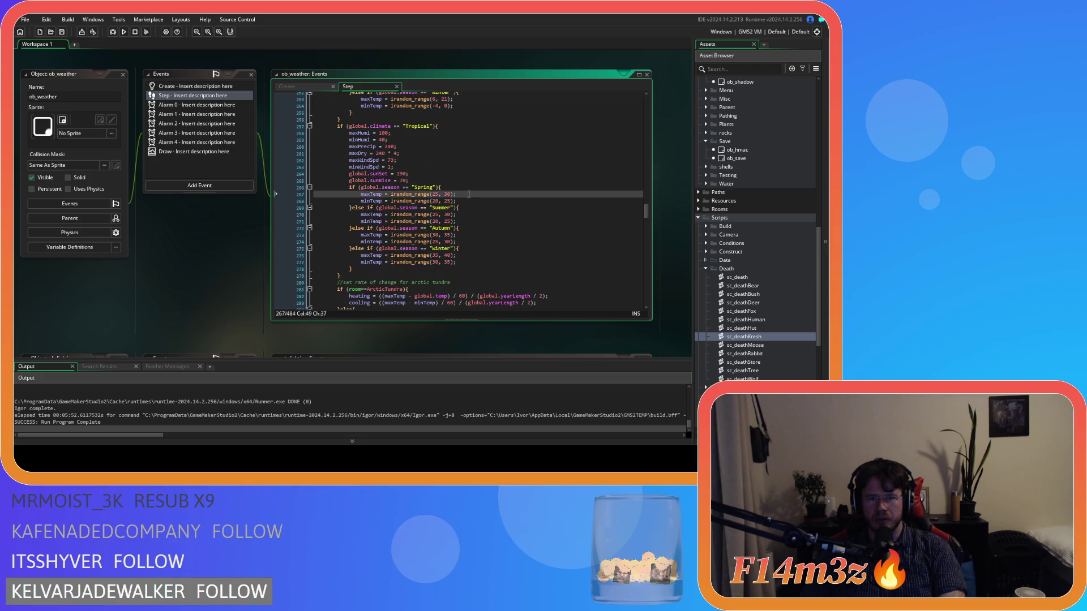
{"action": "left_click", "coordinate": [469, 204]}
{"action": "left_click", "coordinate": [466, 218]}
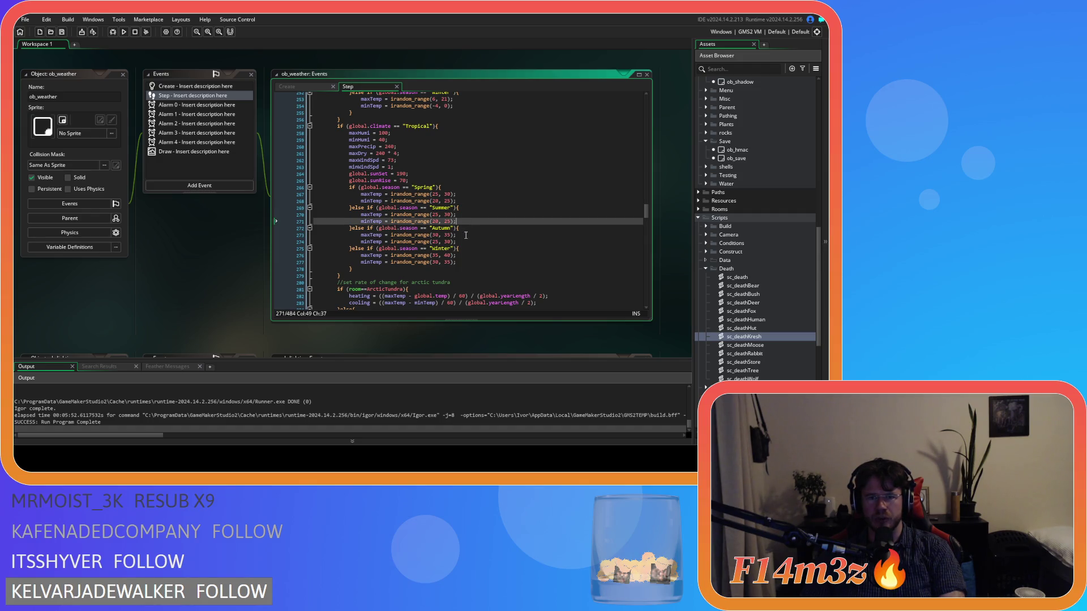
{"action": "left_click", "coordinate": [466, 235]}
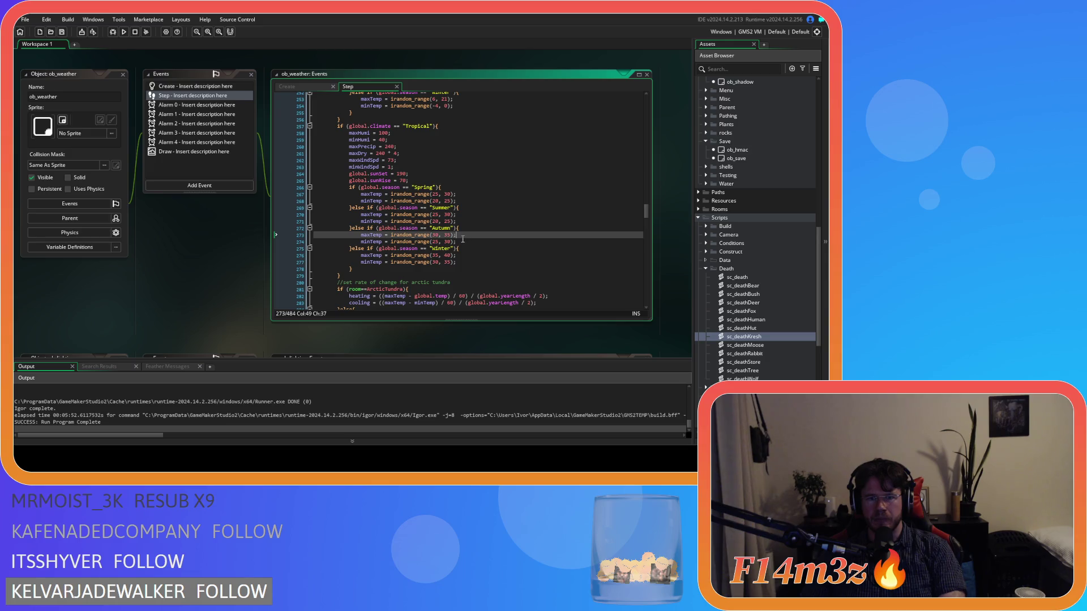
{"action": "left_click", "coordinate": [462, 263]}
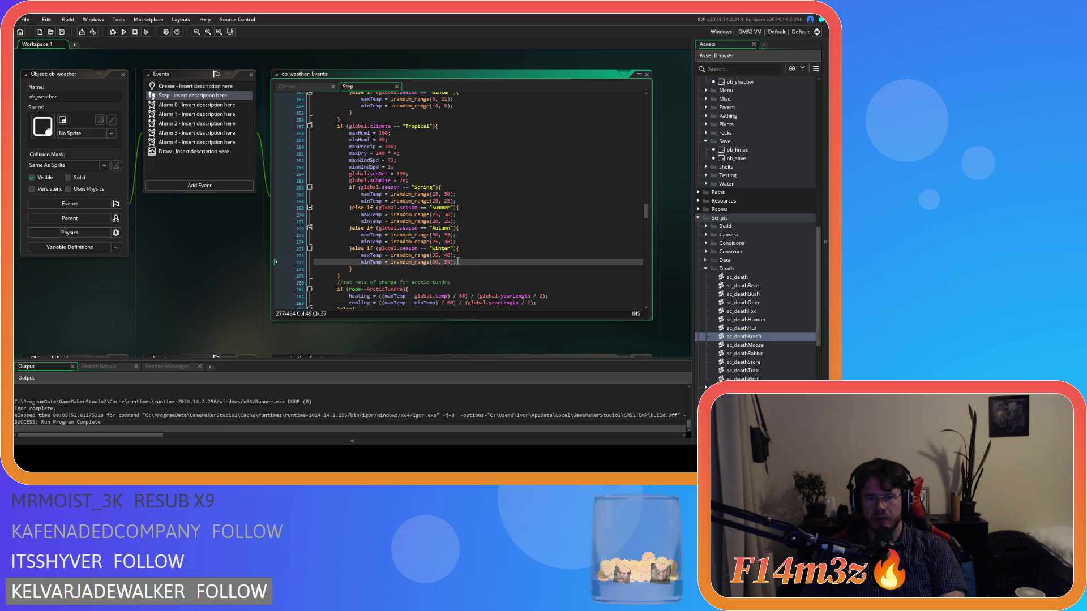
{"action": "left_click", "coordinate": [458, 242]}
{"action": "left_click", "coordinate": [460, 235]}
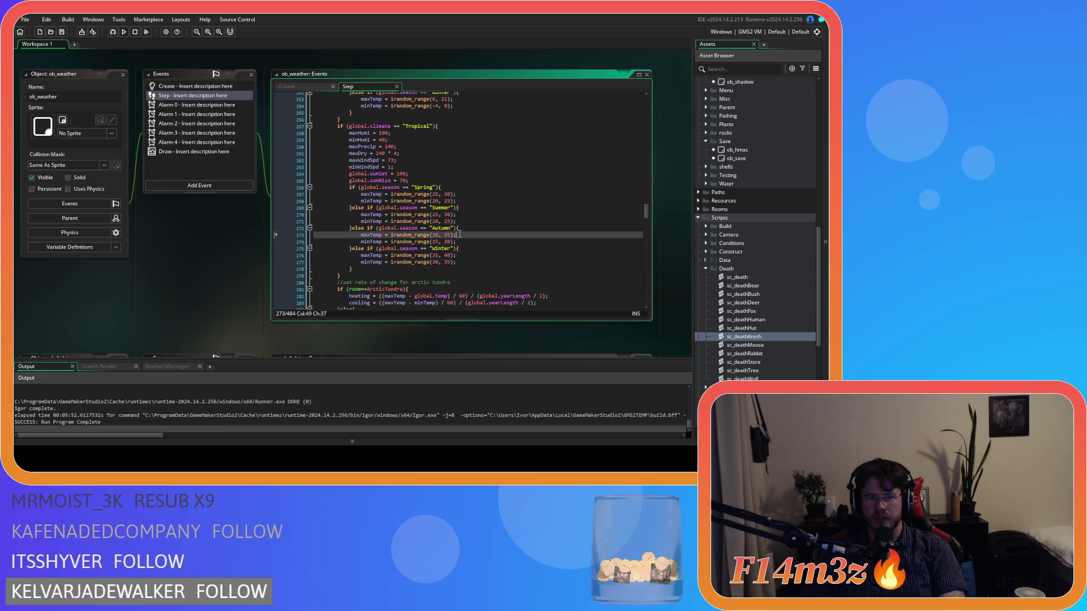
{"action": "left_click", "coordinate": [463, 228]}
{"action": "left_click", "coordinate": [465, 214]}
{"action": "left_click", "coordinate": [467, 200]}
{"action": "left_click", "coordinate": [467, 194]}
{"action": "scroll", "coordinate": [469, 195], "scroll_direction": "up", "scroll_amount": 10}
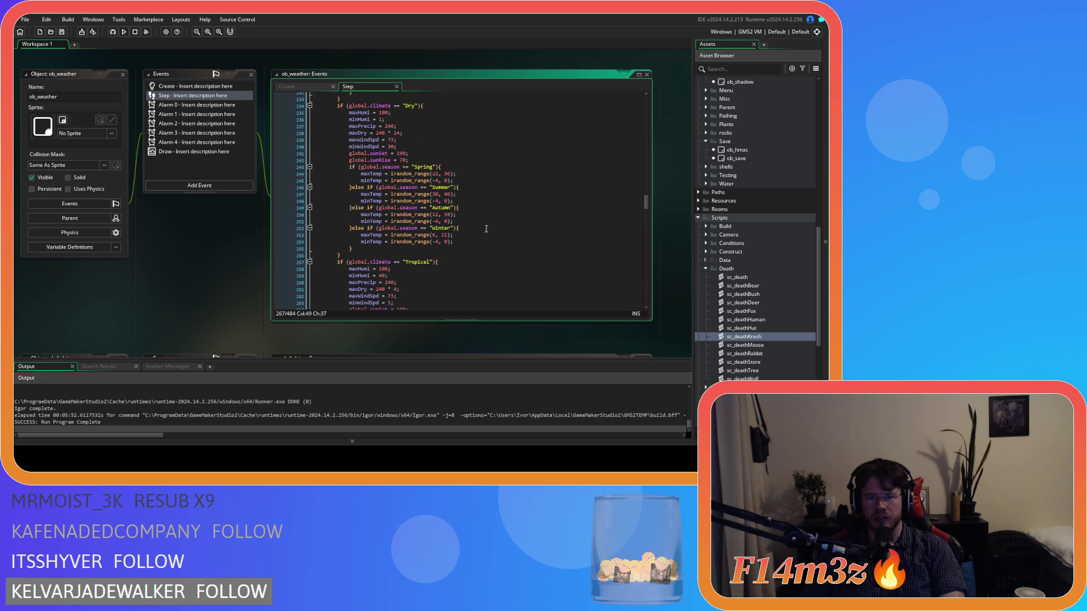
{"action": "scroll", "coordinate": [484, 235], "scroll_direction": "up", "scroll_amount": 20}
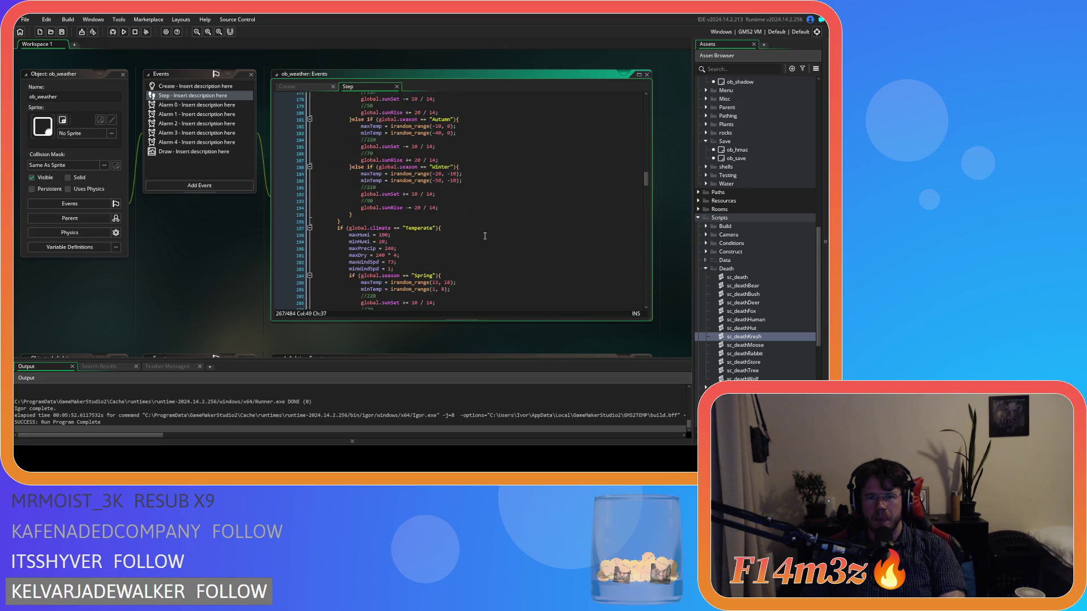
{"action": "scroll", "coordinate": [485, 235], "scroll_direction": "down", "scroll_amount": 6}
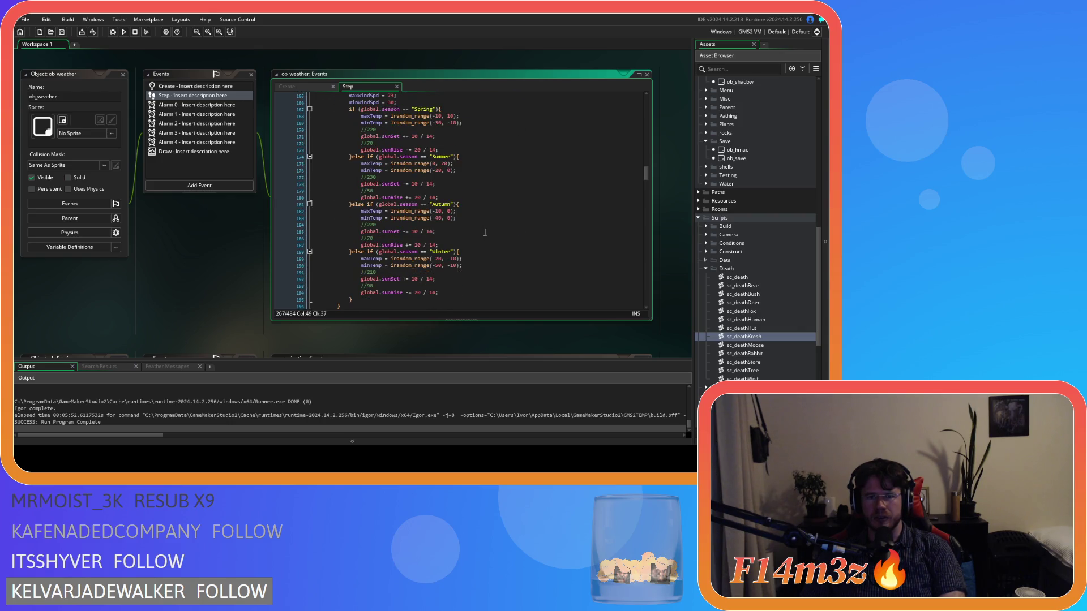
{"action": "left_click", "coordinate": [476, 233]}
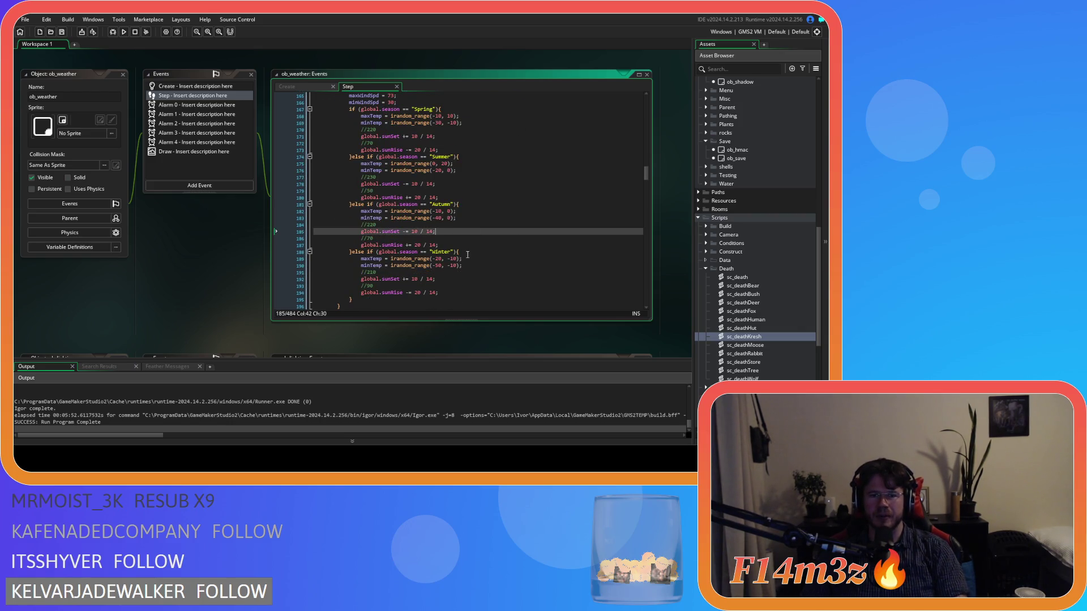
{"action": "scroll", "coordinate": [468, 255], "scroll_direction": "up", "scroll_amount": 1}
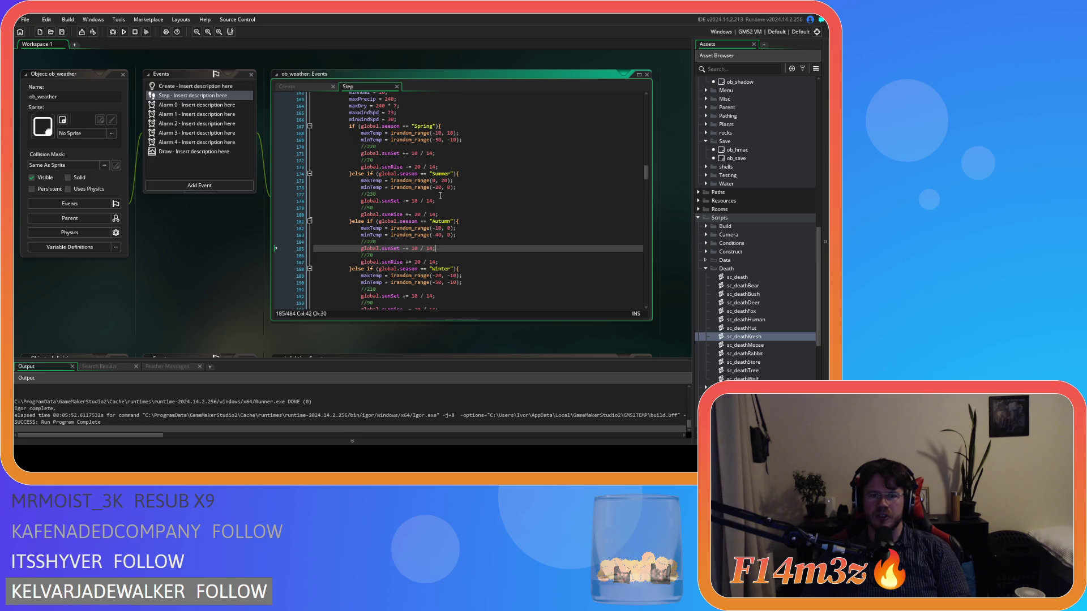
{"action": "scroll", "coordinate": [441, 198], "scroll_direction": "down", "scroll_amount": 15}
{"action": "scroll", "coordinate": [465, 231], "scroll_direction": "up", "scroll_amount": 4}
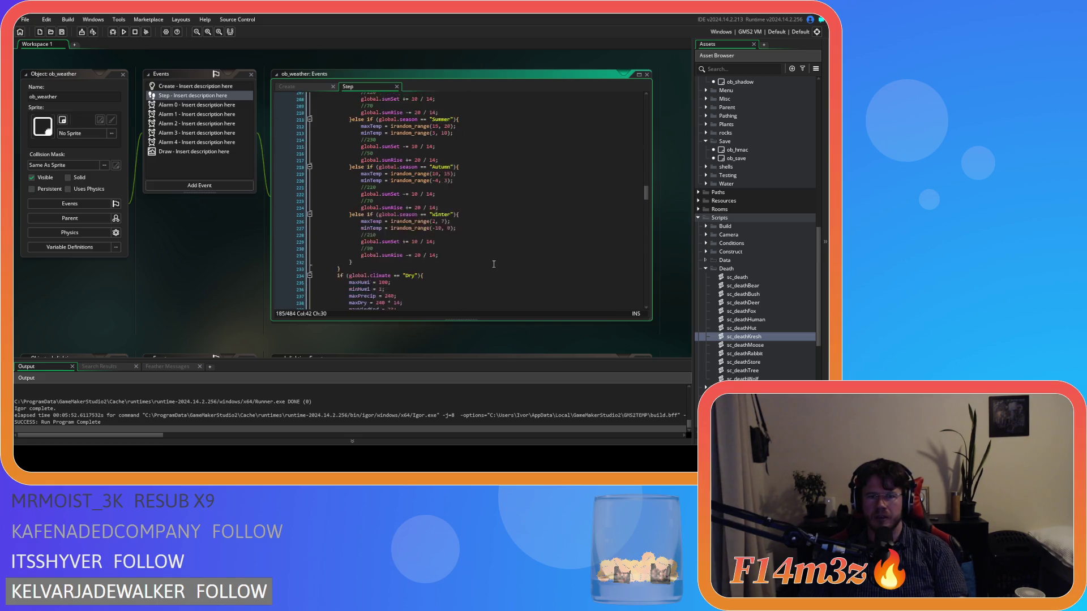
{"action": "scroll", "coordinate": [494, 263], "scroll_direction": "down", "scroll_amount": 3}
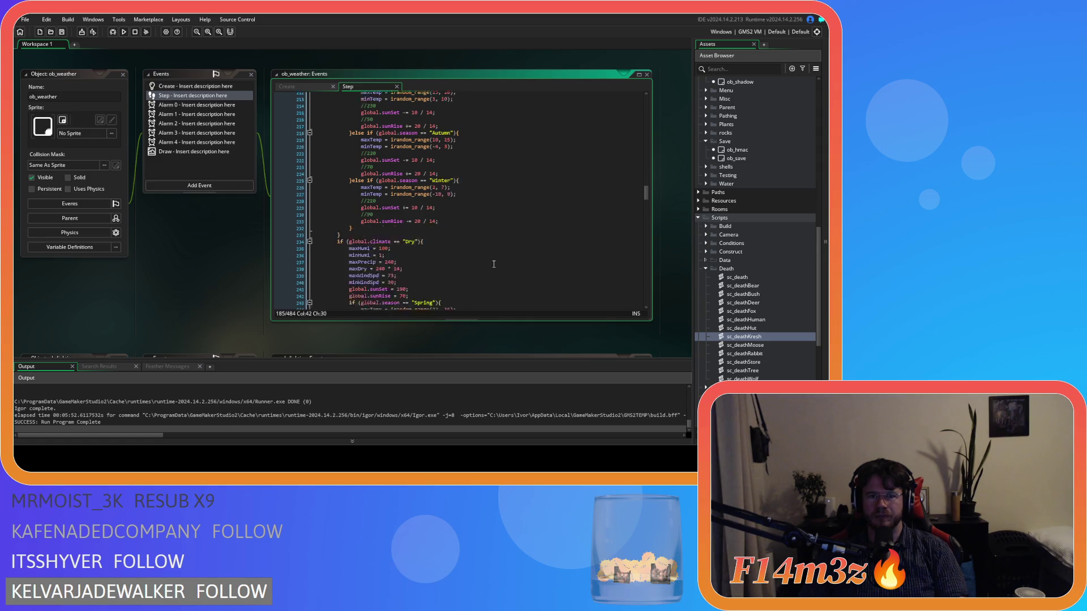
{"action": "scroll", "coordinate": [493, 264], "scroll_direction": "up", "scroll_amount": 3}
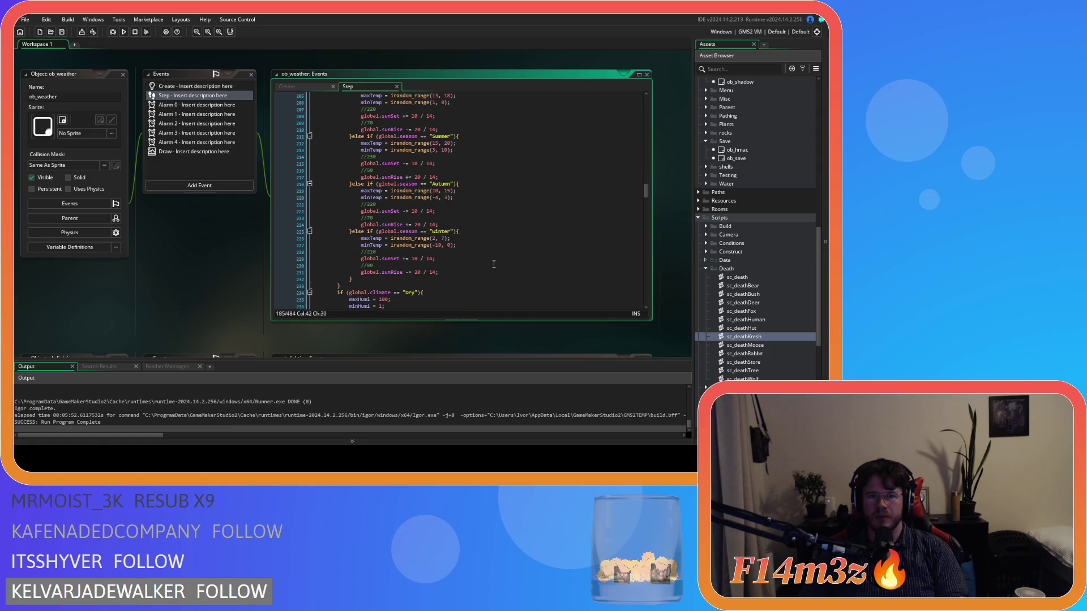
{"action": "scroll", "coordinate": [493, 263], "scroll_direction": "down", "scroll_amount": 14}
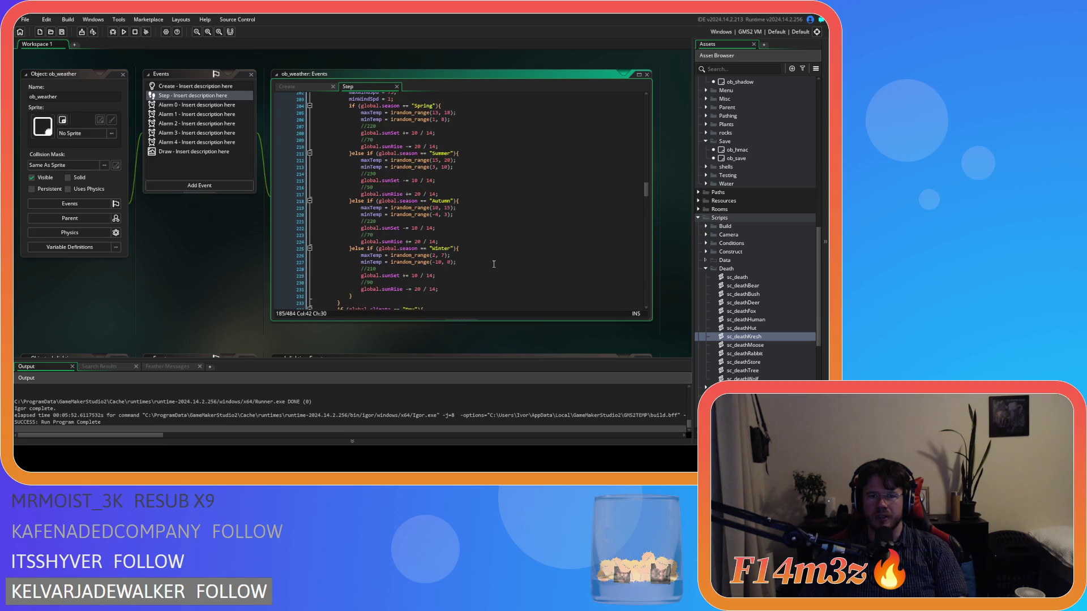
{"action": "scroll", "coordinate": [493, 264], "scroll_direction": "down", "scroll_amount": 2}
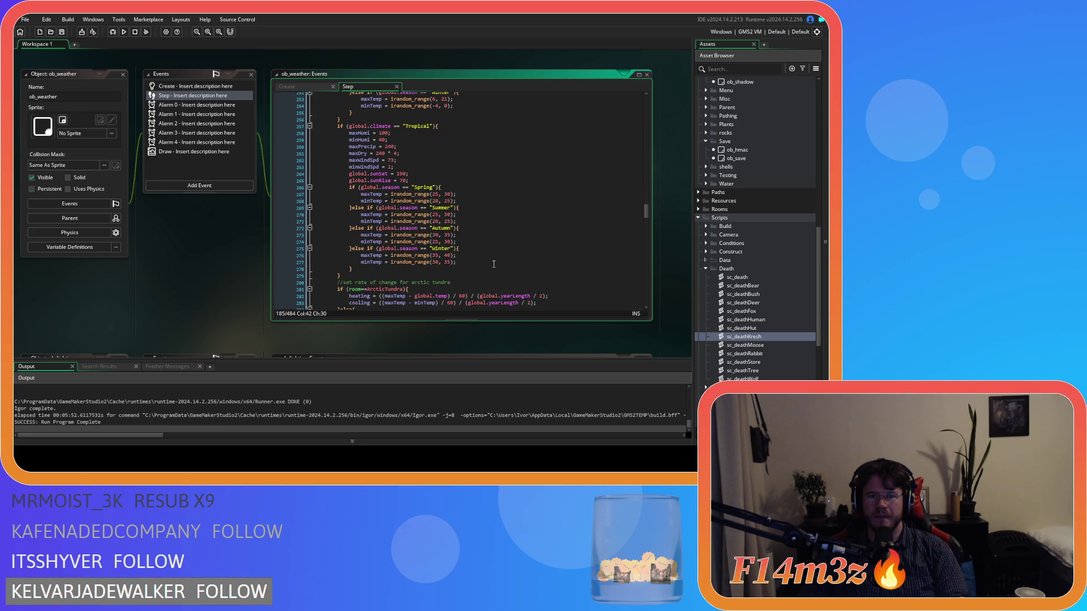
{"action": "left_click", "coordinate": [490, 227]}
{"action": "left_click", "coordinate": [488, 201]}
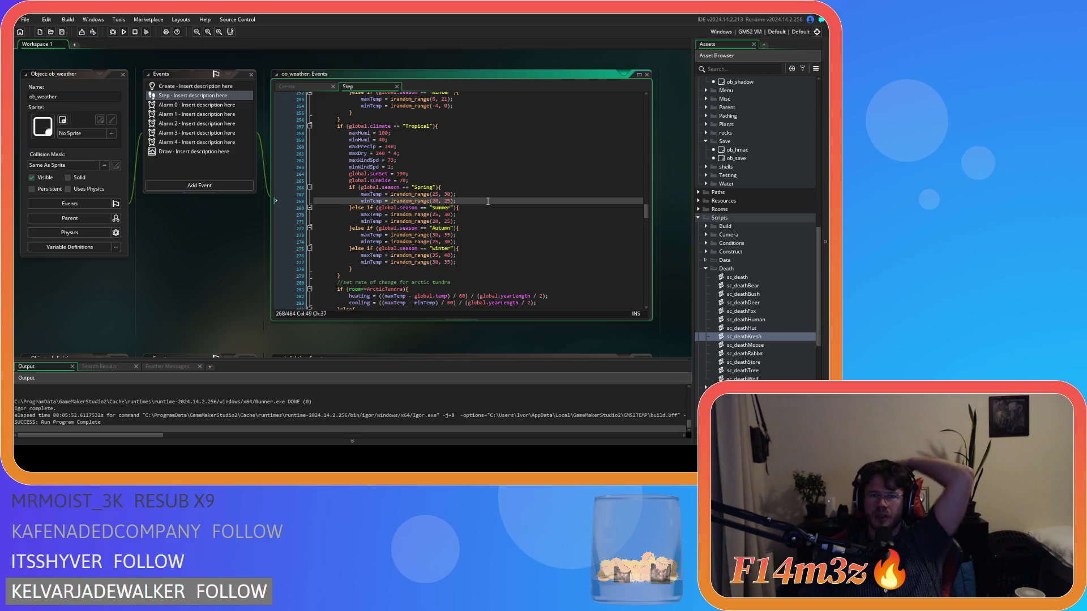
{"action": "left_click", "coordinate": [487, 193]}
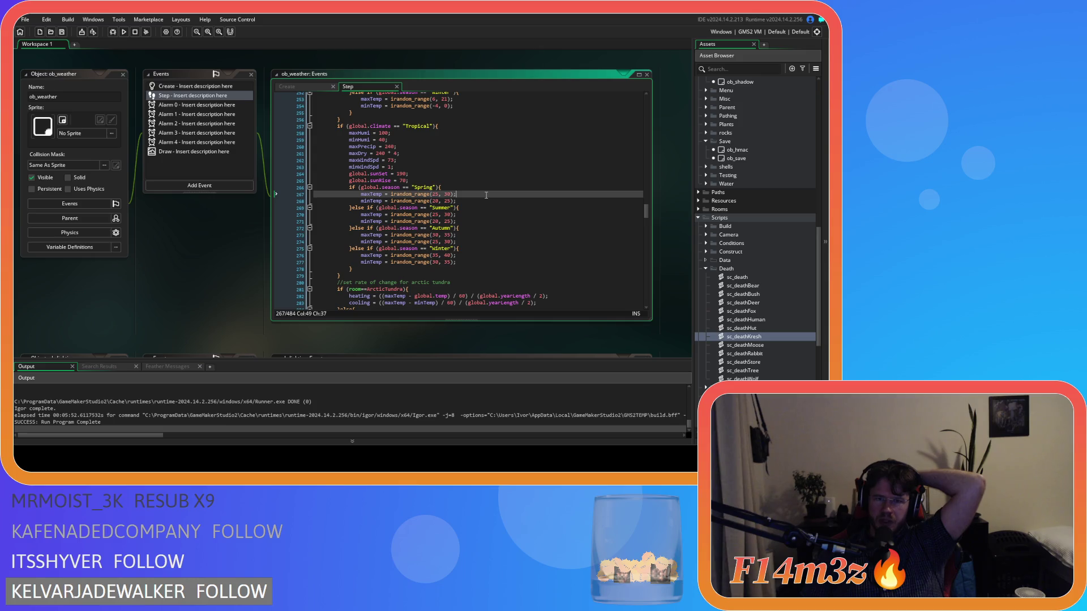
{"action": "left_click", "coordinate": [481, 203]}
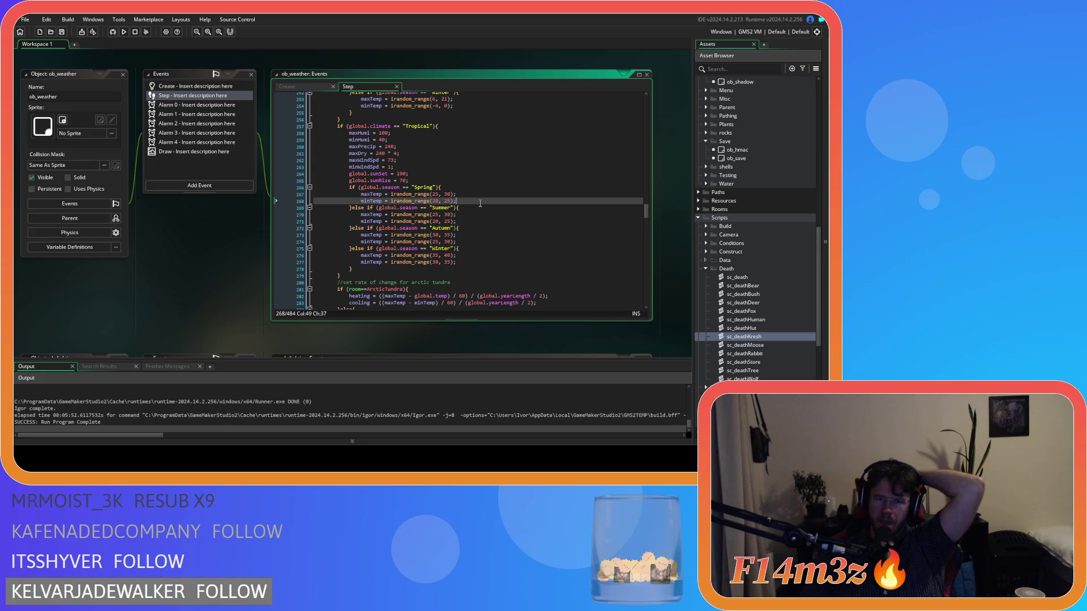
{"action": "left_click", "coordinate": [477, 217]}
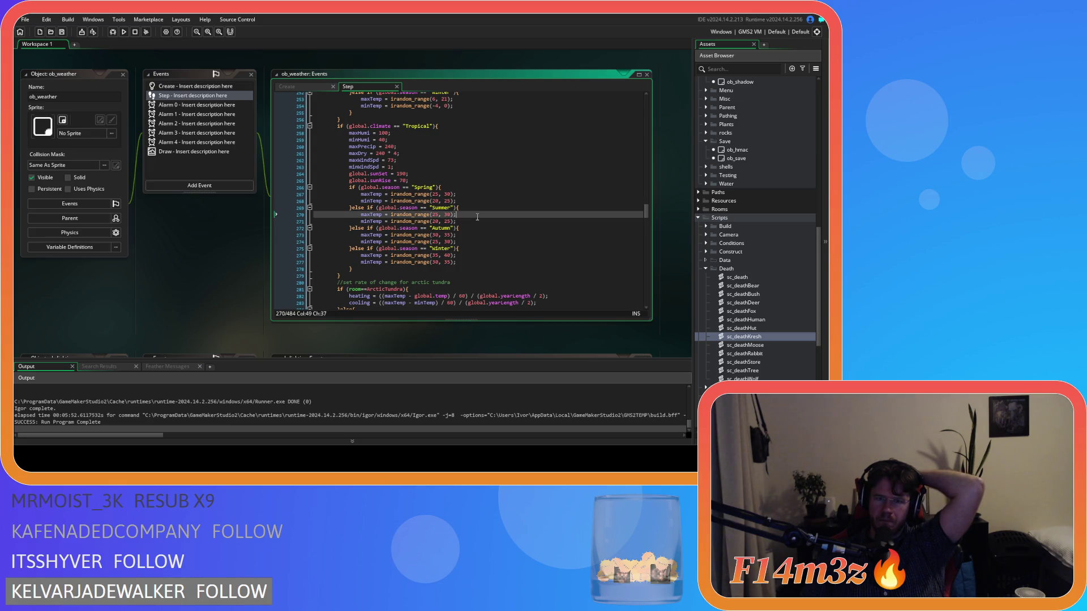
{"action": "left_click", "coordinate": [476, 233]}
{"action": "left_click", "coordinate": [474, 248]}
{"action": "left_click", "coordinate": [474, 261]}
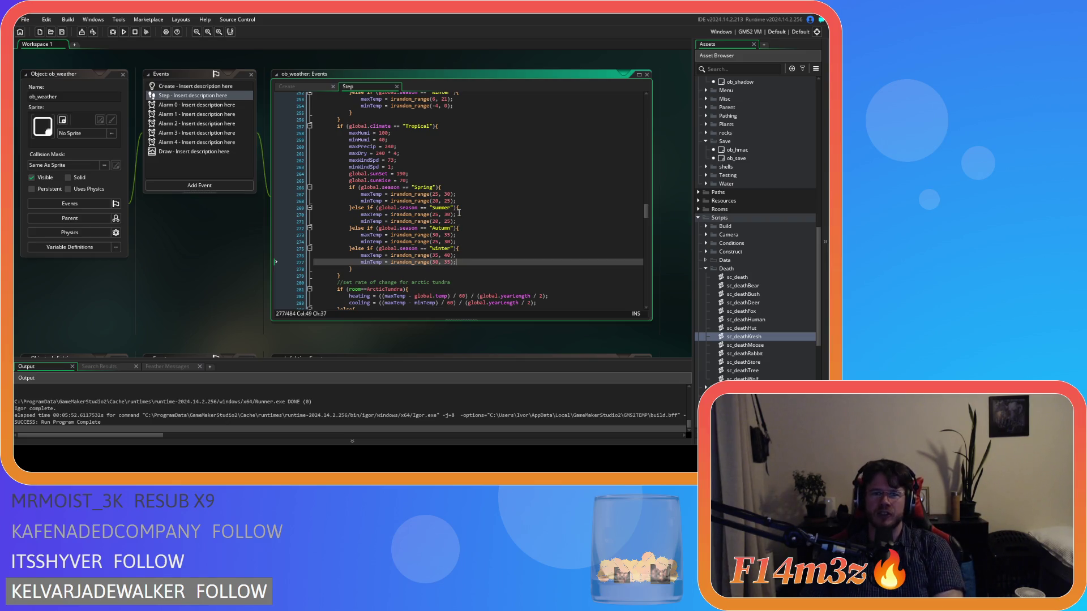
{"action": "double_click", "coordinate": [436, 194]}
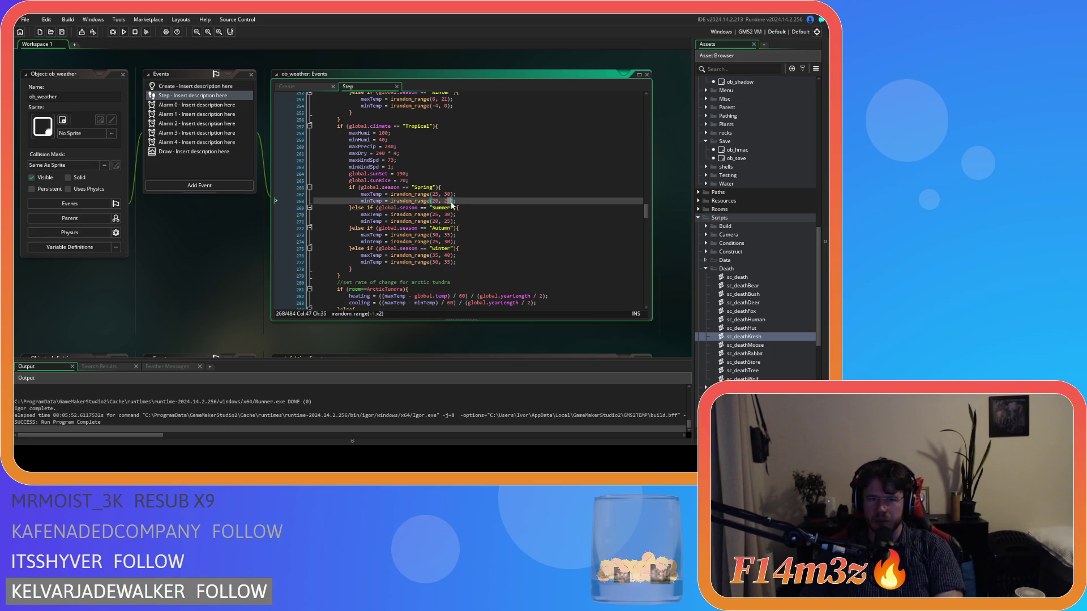
{"action": "left_click", "coordinate": [435, 195]}
{"action": "key", "text": "shift+Right"}
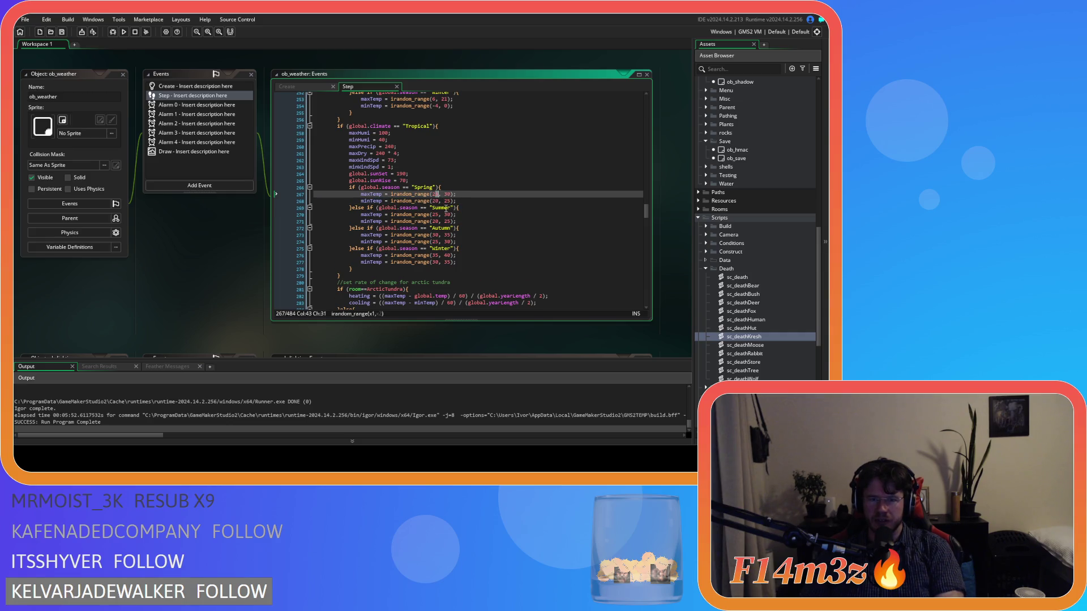
{"action": "left_click", "coordinate": [470, 233]}
Review the Polar Spring ranges and the Summer maximum of 20.
{"action": "scroll", "coordinate": [475, 243], "scroll_direction": "up", "scroll_amount": 20}
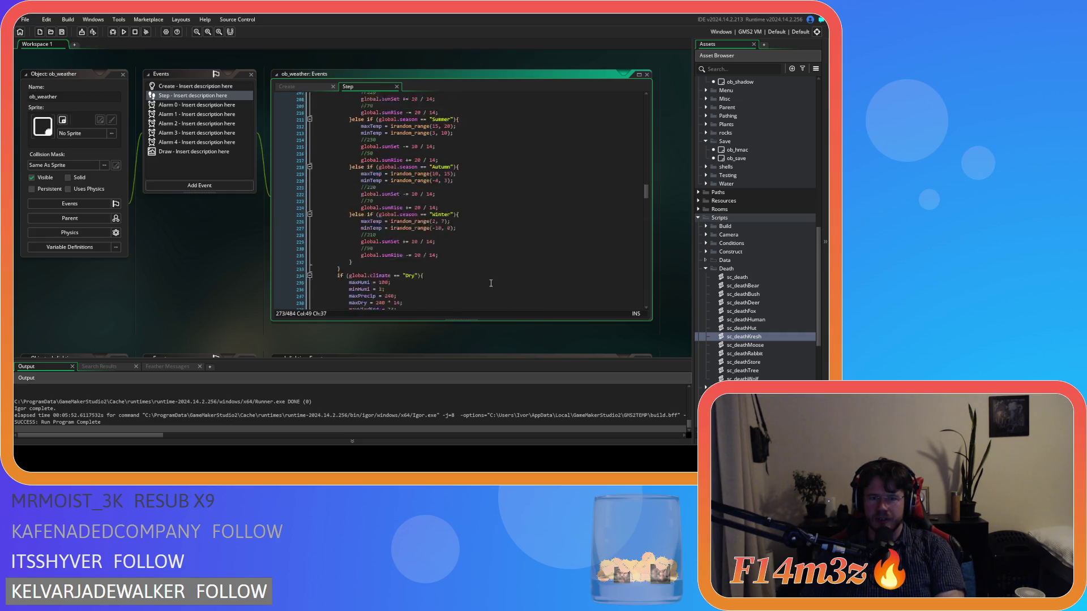
{"action": "scroll", "coordinate": [493, 283], "scroll_direction": "up", "scroll_amount": 8}
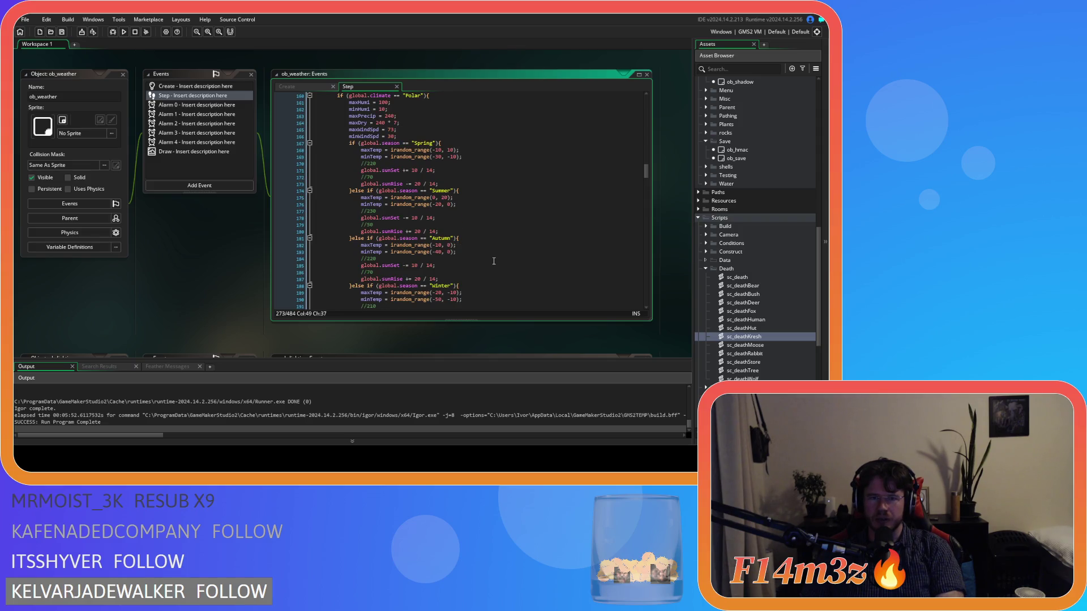
{"action": "left_click", "coordinate": [487, 178]}
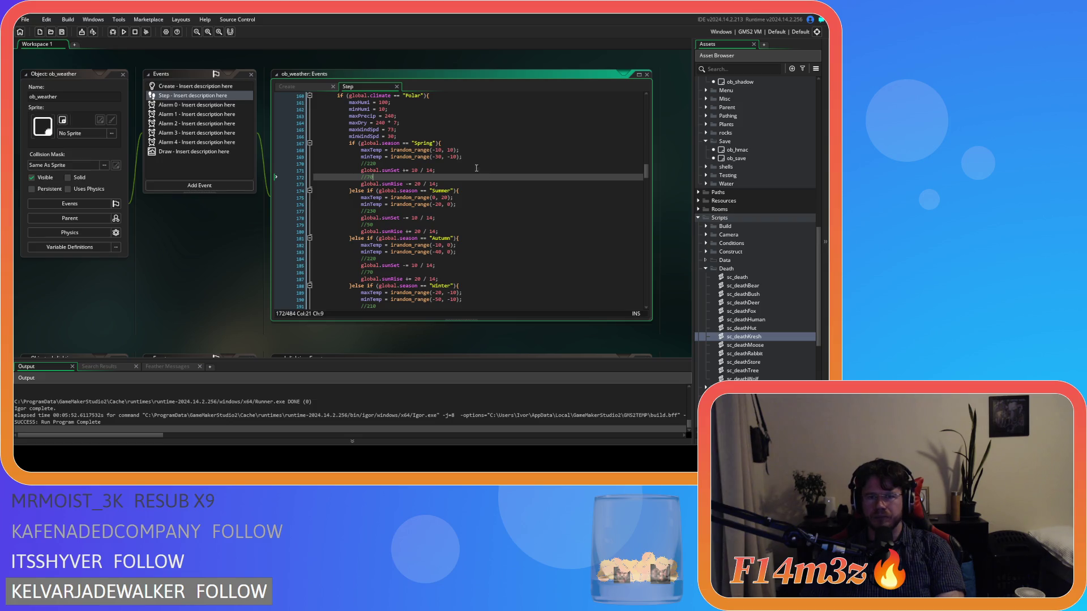
{"action": "left_click_drag", "start_coordinate": [433, 150], "coordinate": [450, 157]}
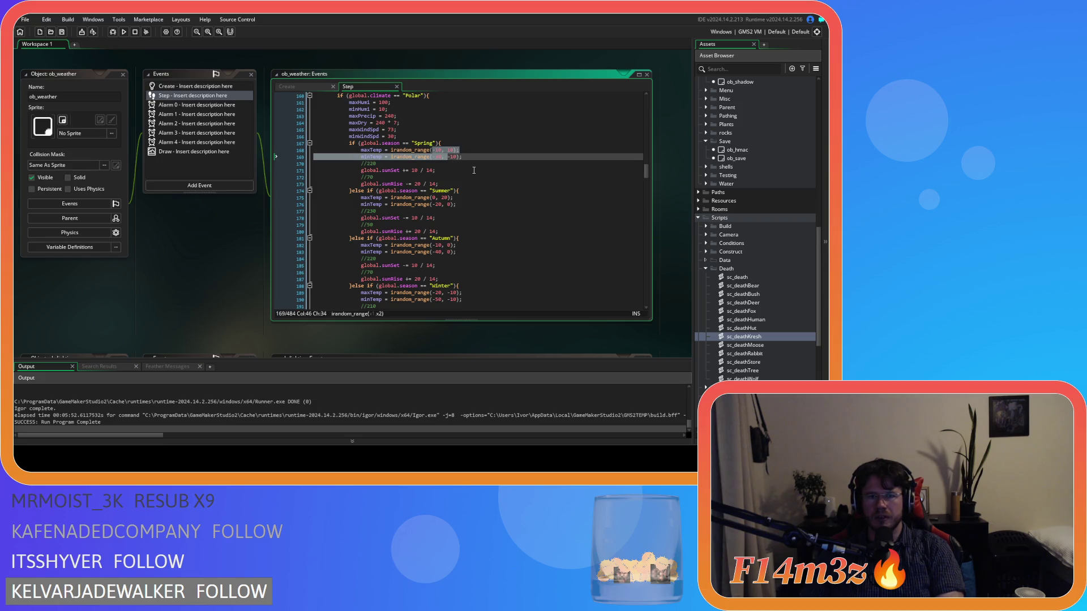
{"action": "scroll", "coordinate": [473, 170], "scroll_direction": "down", "scroll_amount": 1}
{"action": "left_click", "coordinate": [456, 194]}
{"action": "double_click", "coordinate": [446, 180]}
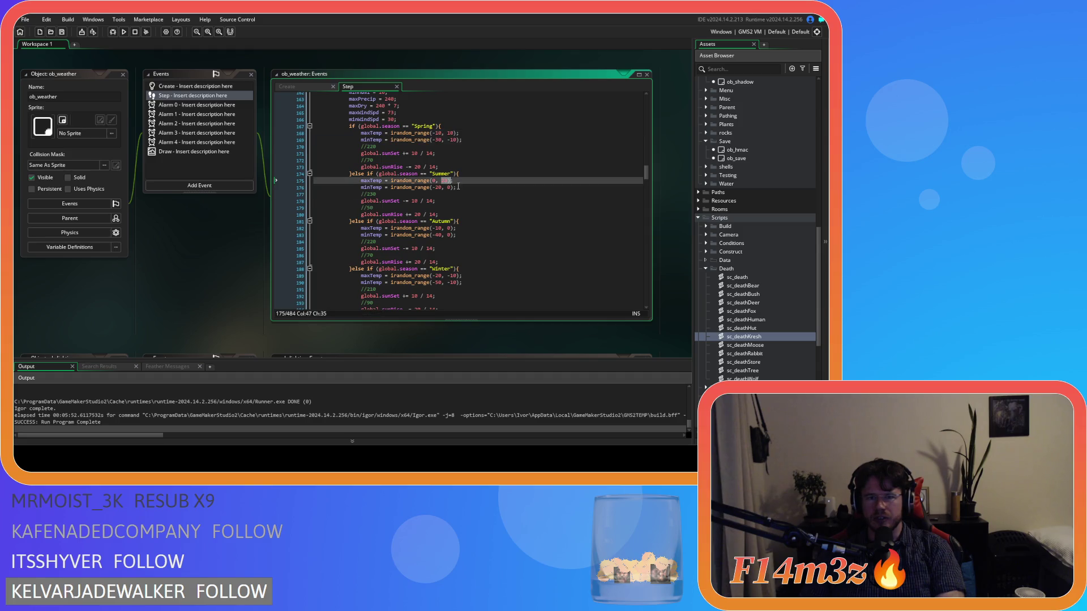
{"action": "scroll", "coordinate": [476, 223], "scroll_direction": "down", "scroll_amount": 1}
Set the Polar Autumn minTemp upper bound to -10, adjust Winter's minimum range, and save.
{"action": "double_click", "coordinate": [439, 211]}
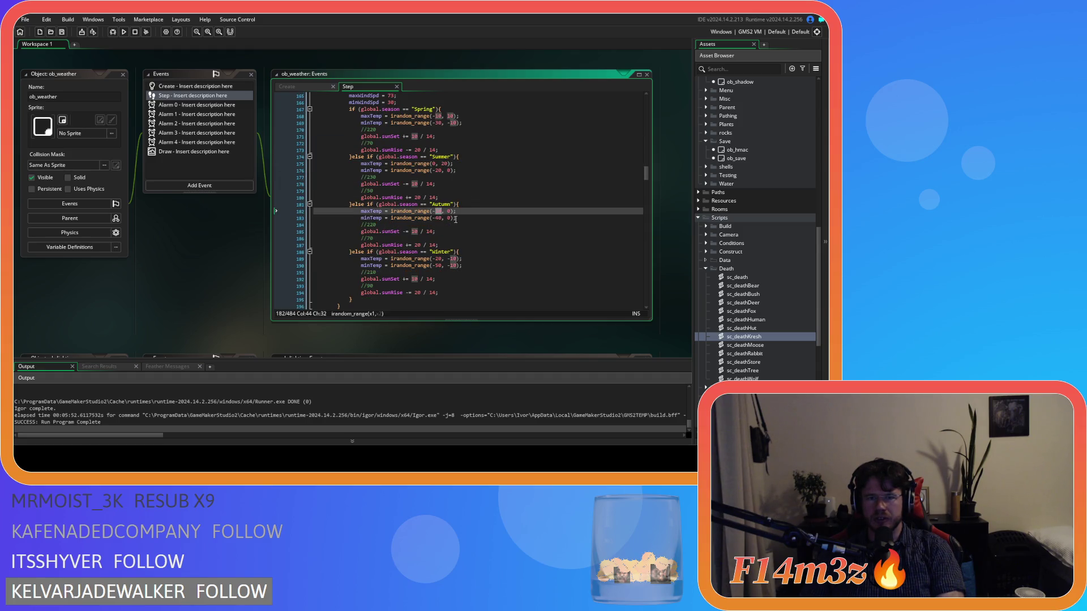
{"action": "double_click", "coordinate": [450, 218]}
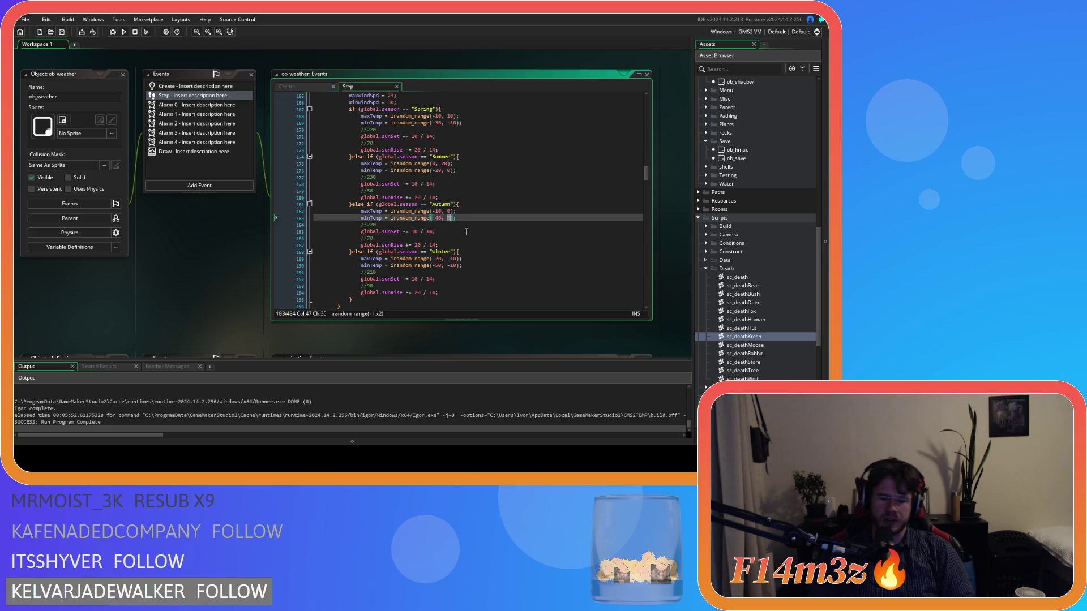
{"action": "type", "text": "-"}
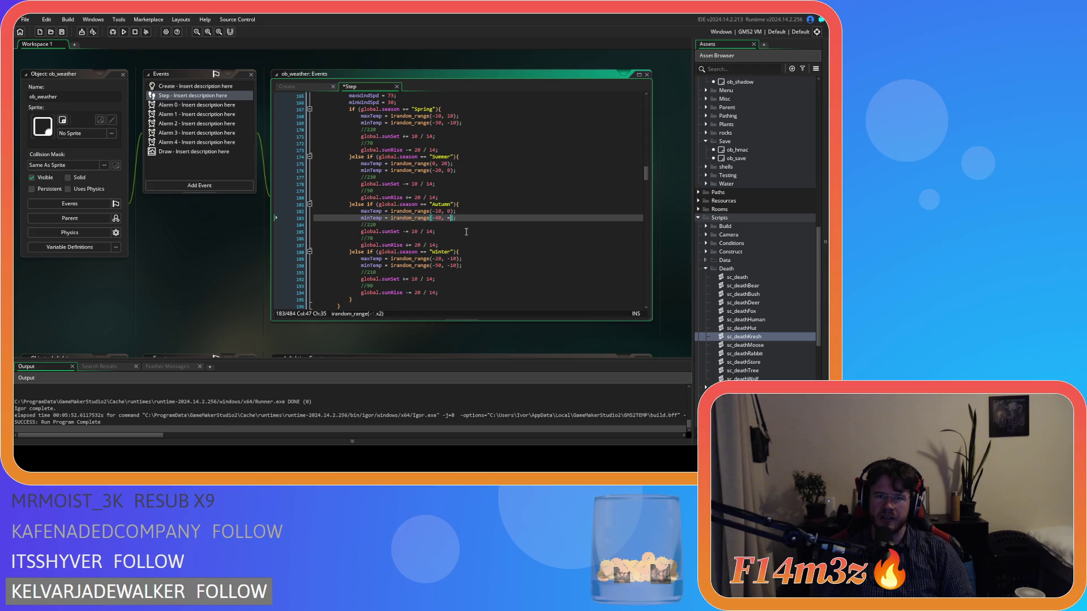
{"action": "type", "text": "10"}
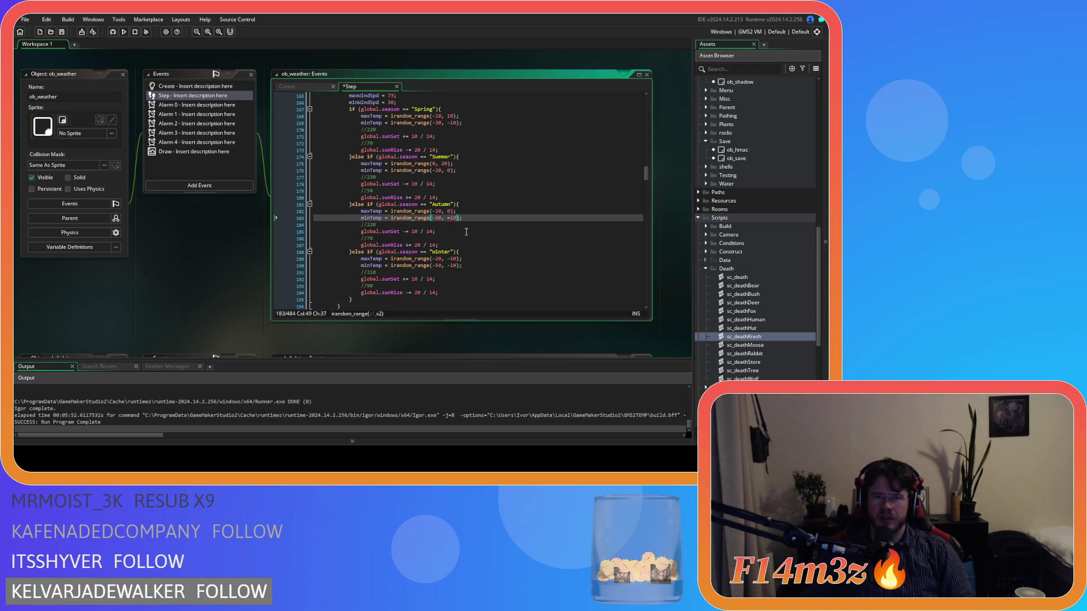
{"action": "type", "text": ");"}
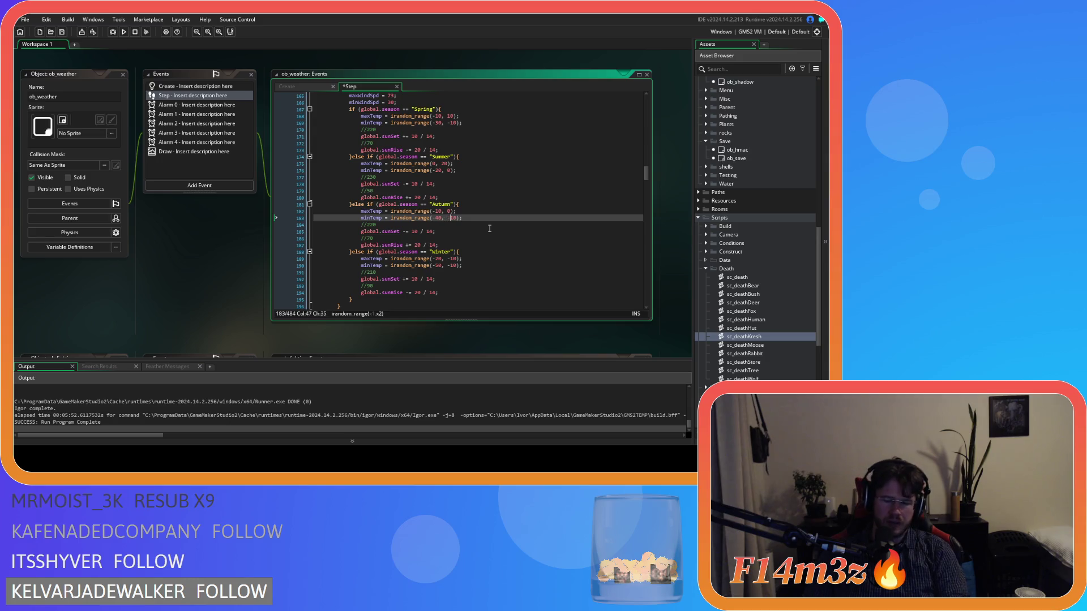
{"action": "key", "text": "ctrl+s"}
{"action": "left_click", "coordinate": [453, 266]}
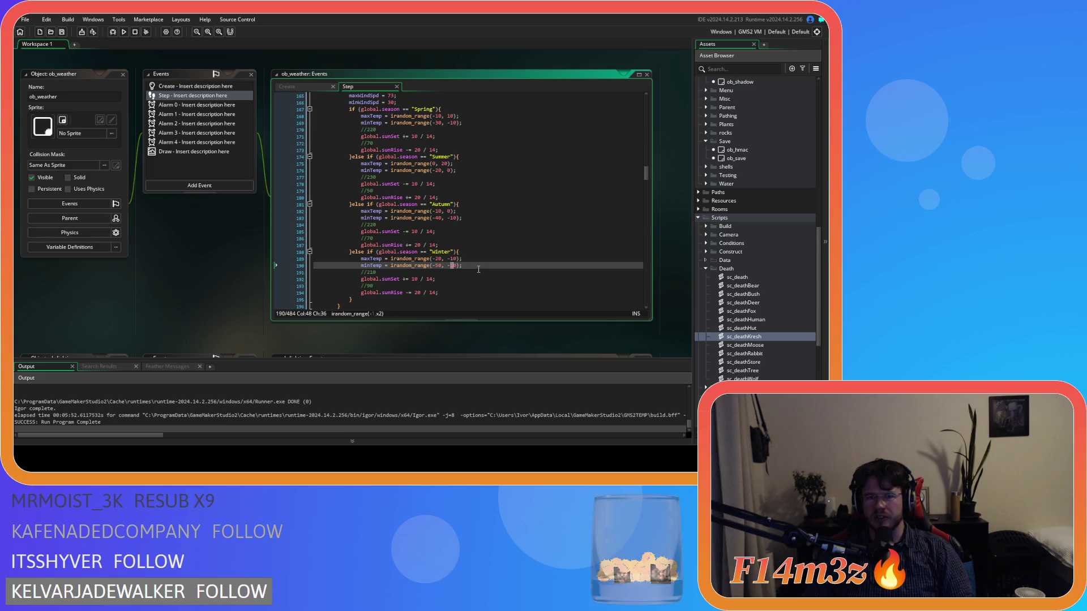
{"action": "left_click", "coordinate": [478, 268]}
{"action": "key", "text": "ctrl+s"}
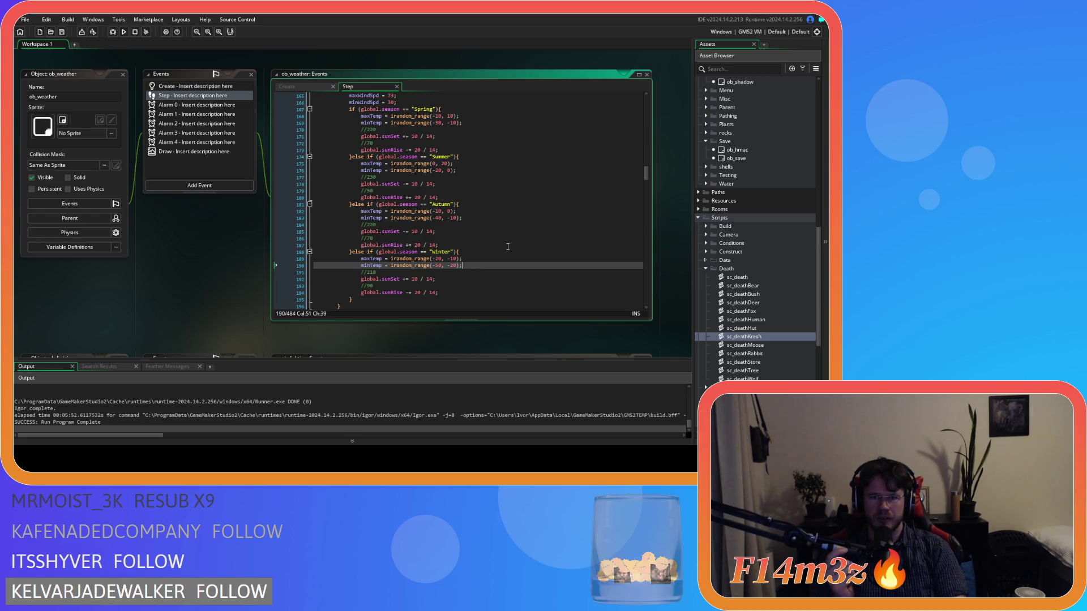
{"action": "scroll", "coordinate": [508, 247], "scroll_direction": "up", "scroll_amount": 2}
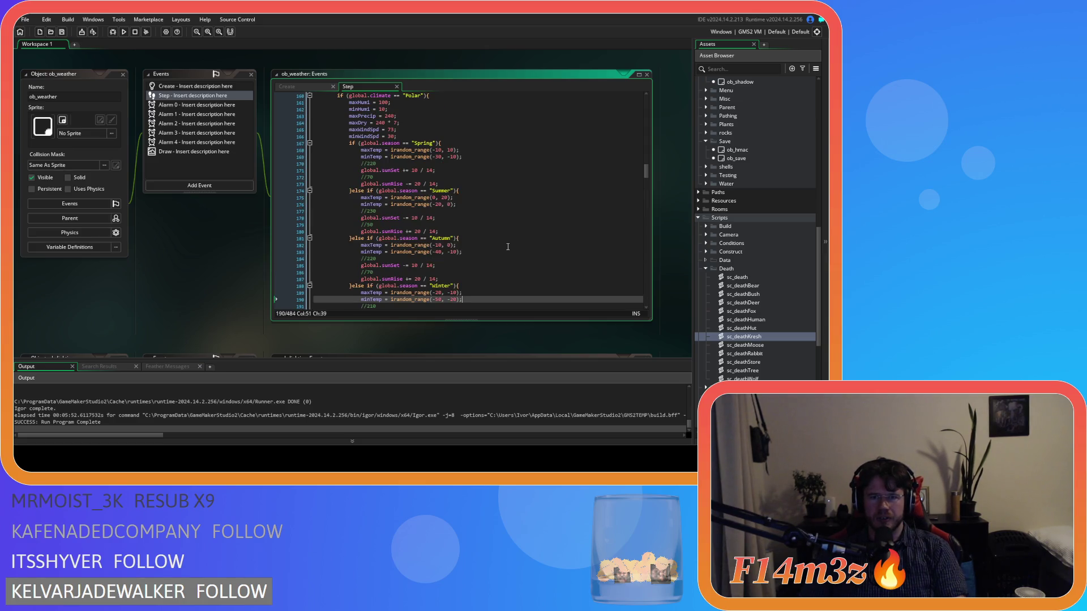
{"action": "scroll", "coordinate": [508, 247], "scroll_direction": "down", "scroll_amount": 1}
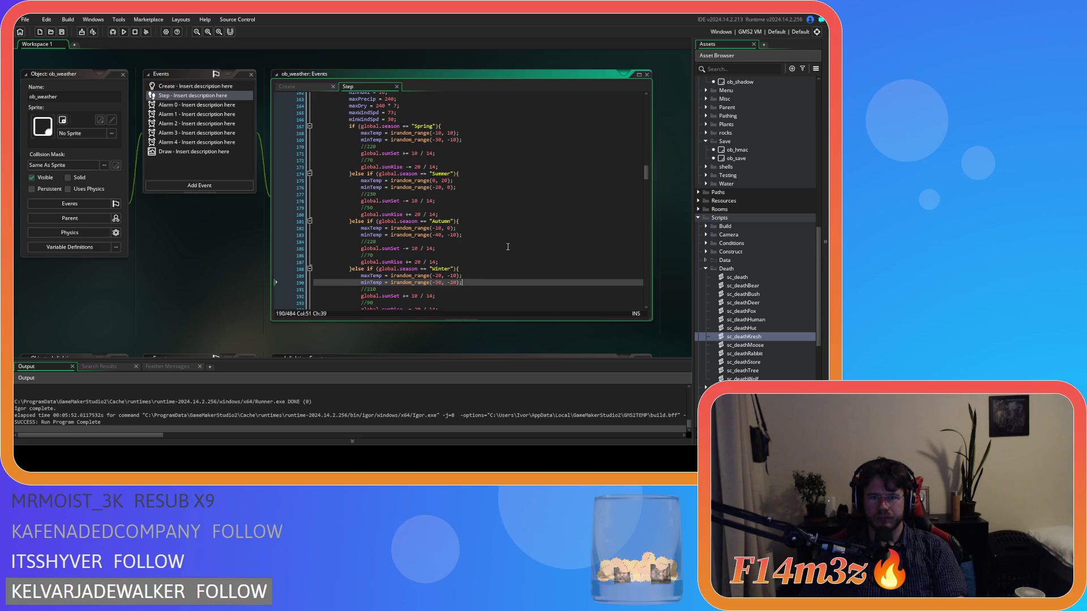
{"action": "scroll", "coordinate": [508, 247], "scroll_direction": "down", "scroll_amount": 5}
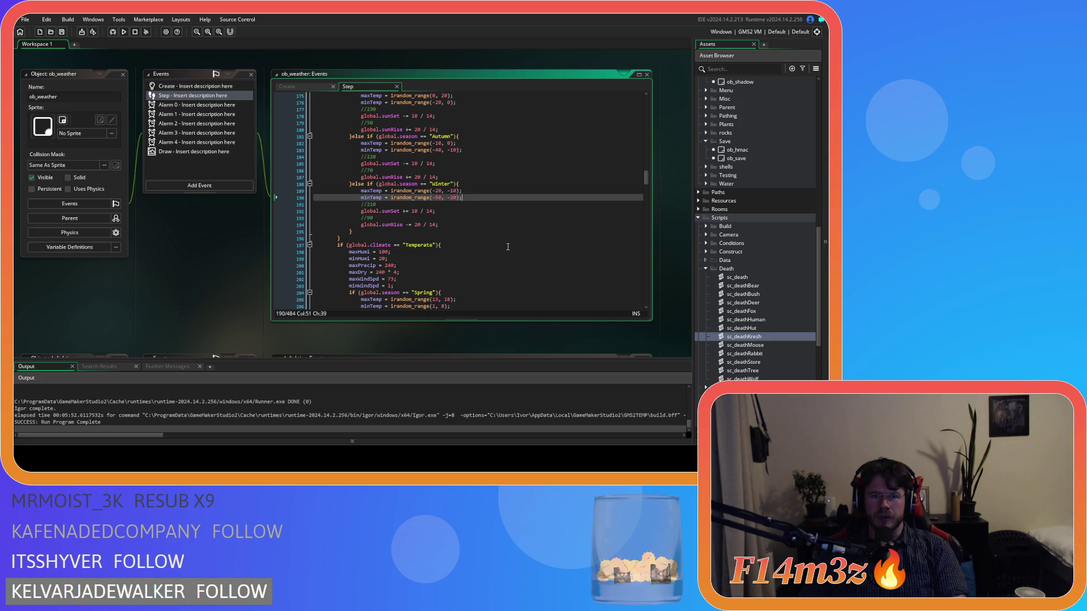
{"action": "scroll", "coordinate": [508, 247], "scroll_direction": "down", "scroll_amount": 2}
{"action": "scroll", "coordinate": [507, 247], "scroll_direction": "down", "scroll_amount": 2}
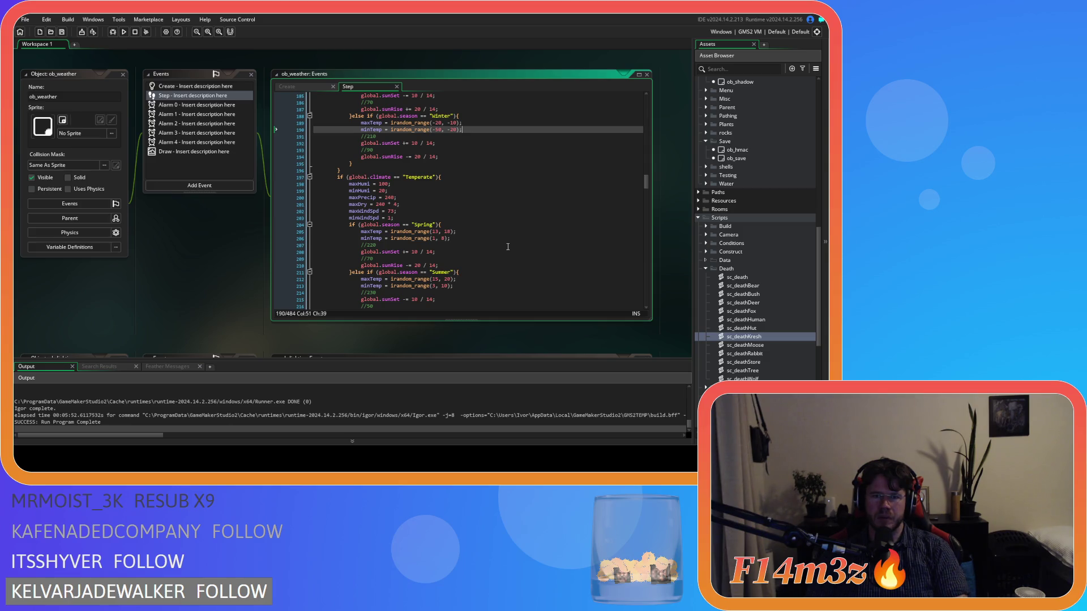
{"action": "scroll", "coordinate": [441, 153], "scroll_direction": "up", "scroll_amount": 1}
{"action": "left_click", "coordinate": [392, 140]}
{"action": "left_click", "coordinate": [474, 146]}
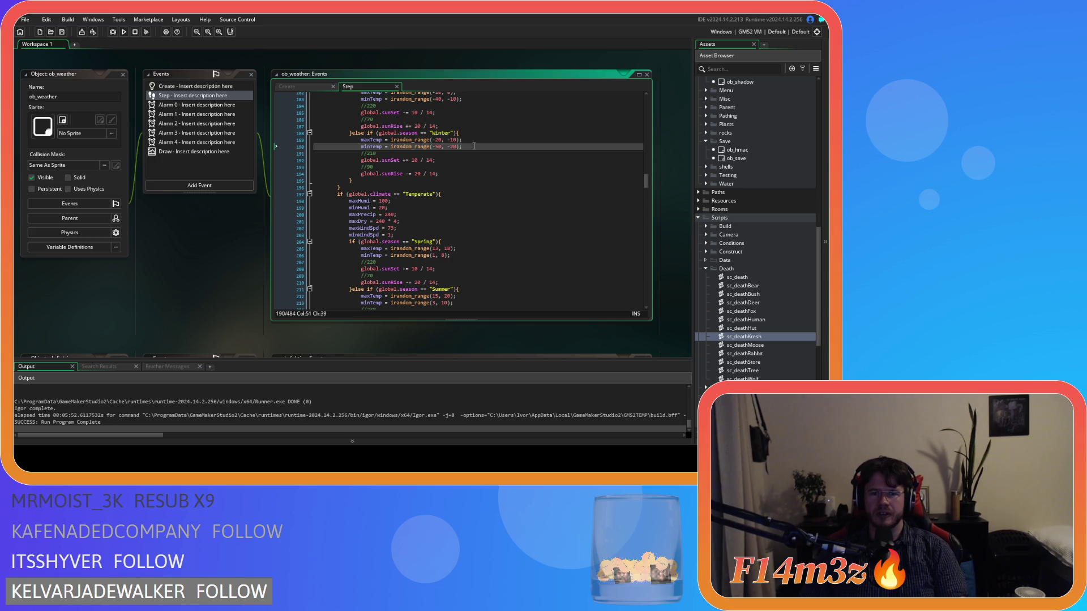
{"action": "scroll", "coordinate": [475, 156], "scroll_direction": "down", "scroll_amount": 3}
{"action": "scroll", "coordinate": [475, 165], "scroll_direction": "down", "scroll_amount": 2}
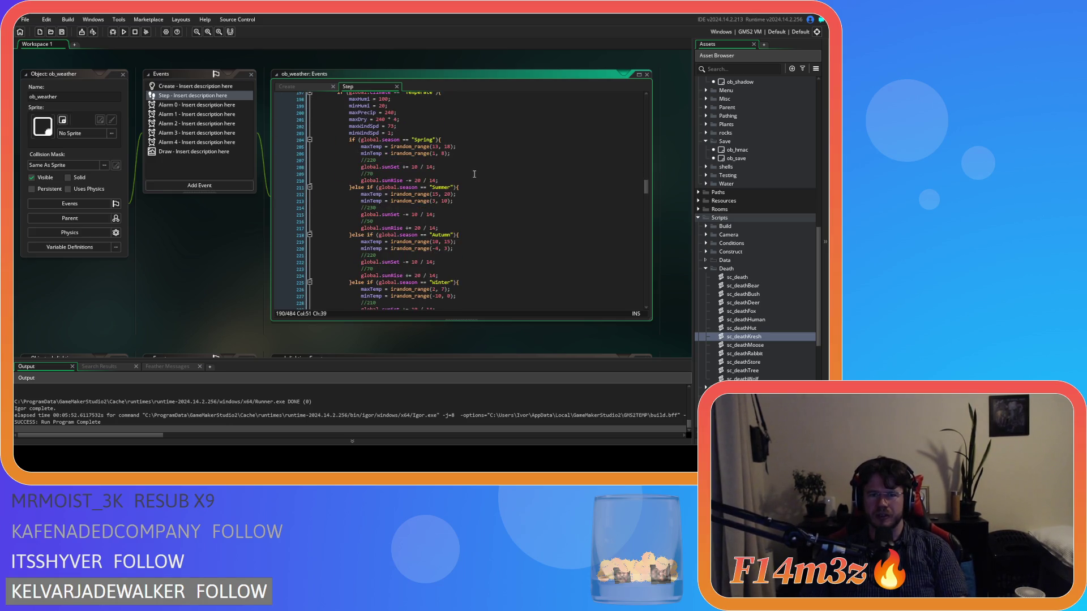
{"action": "scroll", "coordinate": [475, 170], "scroll_direction": "down", "scroll_amount": 3}
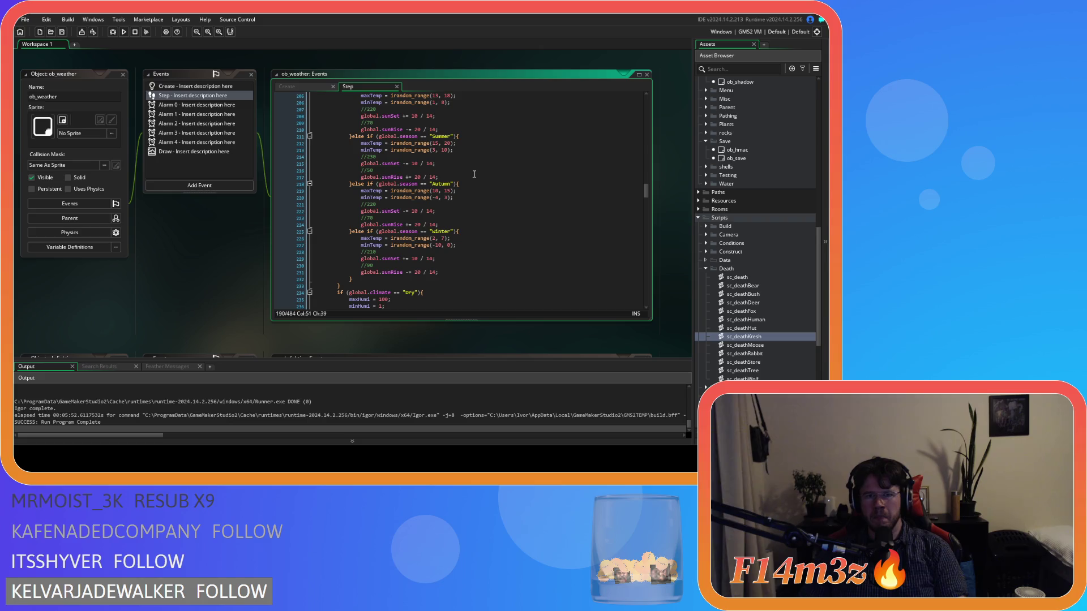
{"action": "scroll", "coordinate": [474, 173], "scroll_direction": "down", "scroll_amount": 3}
{"action": "scroll", "coordinate": [474, 173], "scroll_direction": "down", "scroll_amount": 3}
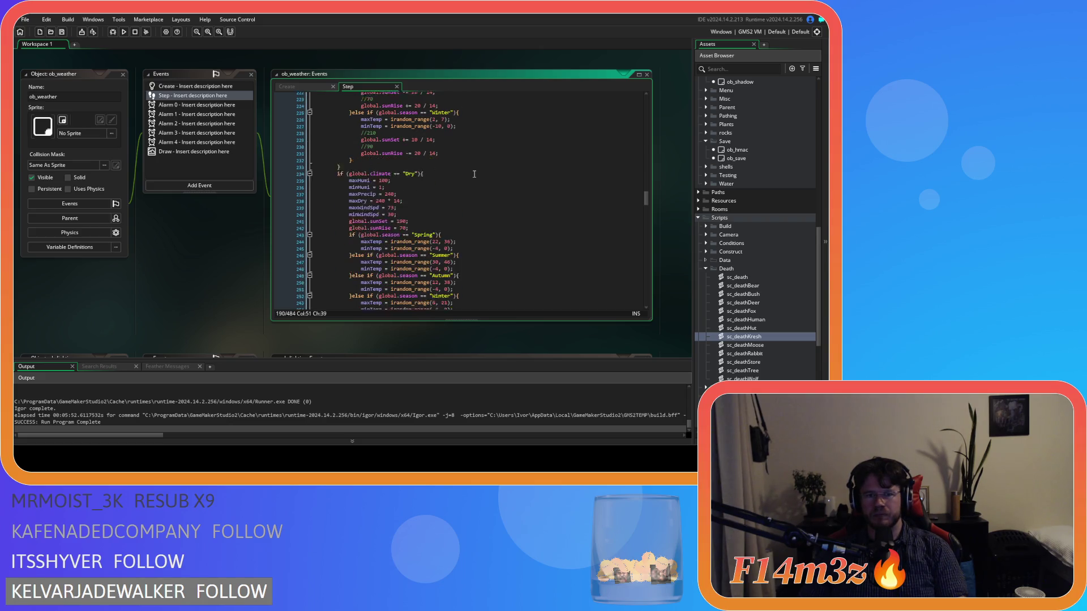
{"action": "scroll", "coordinate": [474, 174], "scroll_direction": "down", "scroll_amount": 3}
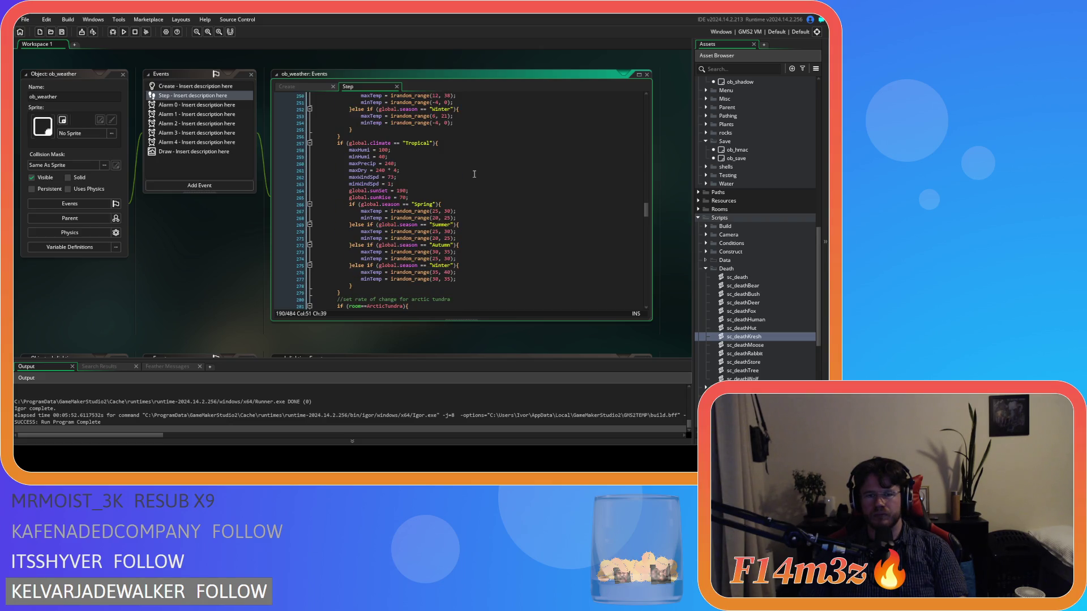
{"action": "scroll", "coordinate": [474, 173], "scroll_direction": "down", "scroll_amount": 3}
{"action": "scroll", "coordinate": [474, 174], "scroll_direction": "down", "scroll_amount": 2}
{"action": "left_click", "coordinate": [490, 150]}
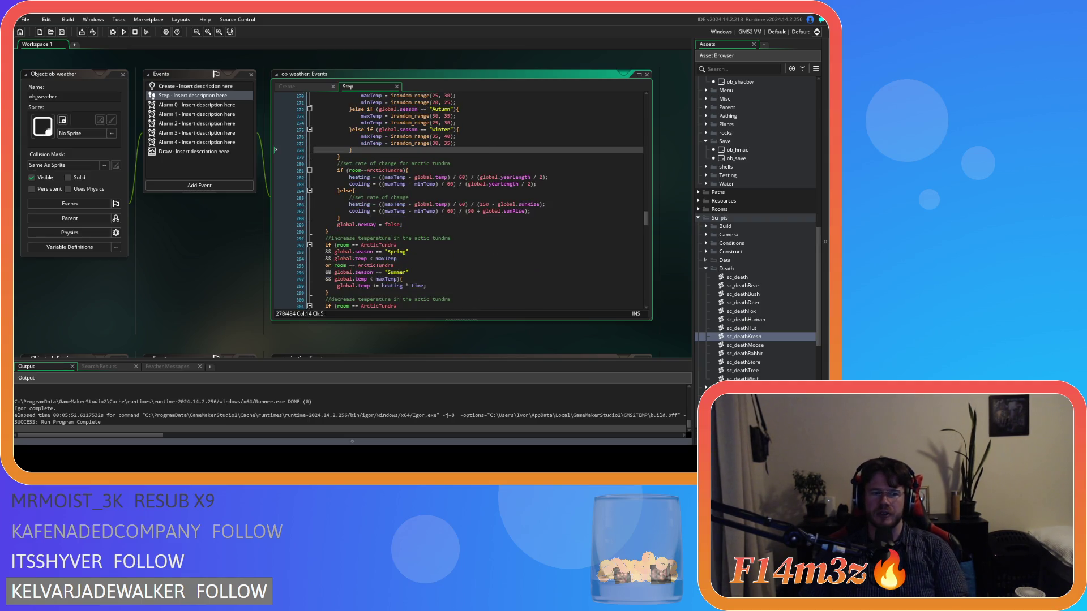
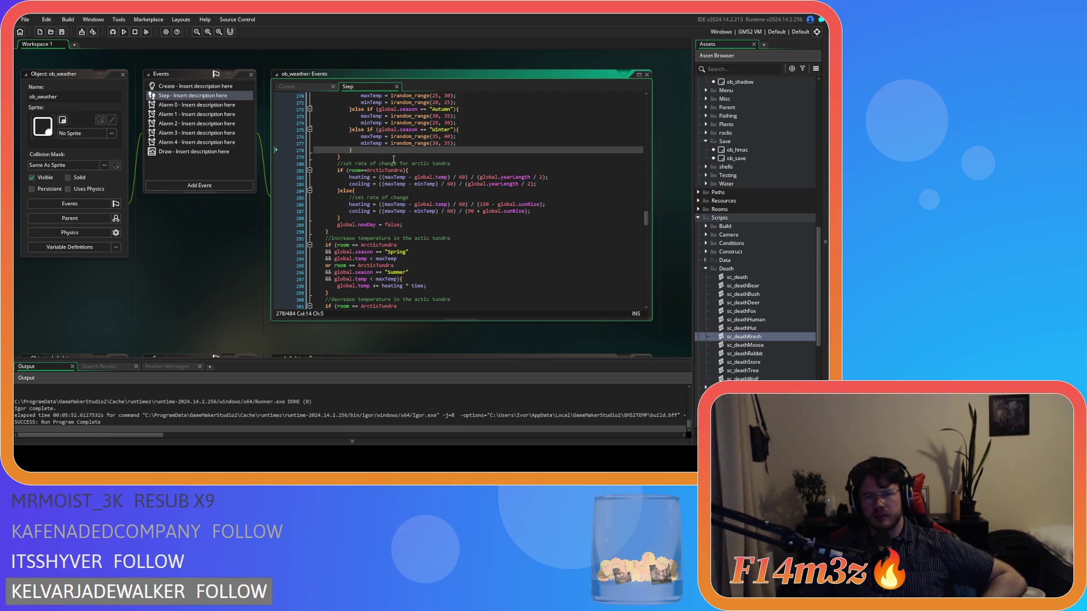
Review ob_weather's Create code, including Spring maxTemp = 20 and global.sunRise = 70.
{"action": "left_click", "coordinate": [292, 87]}
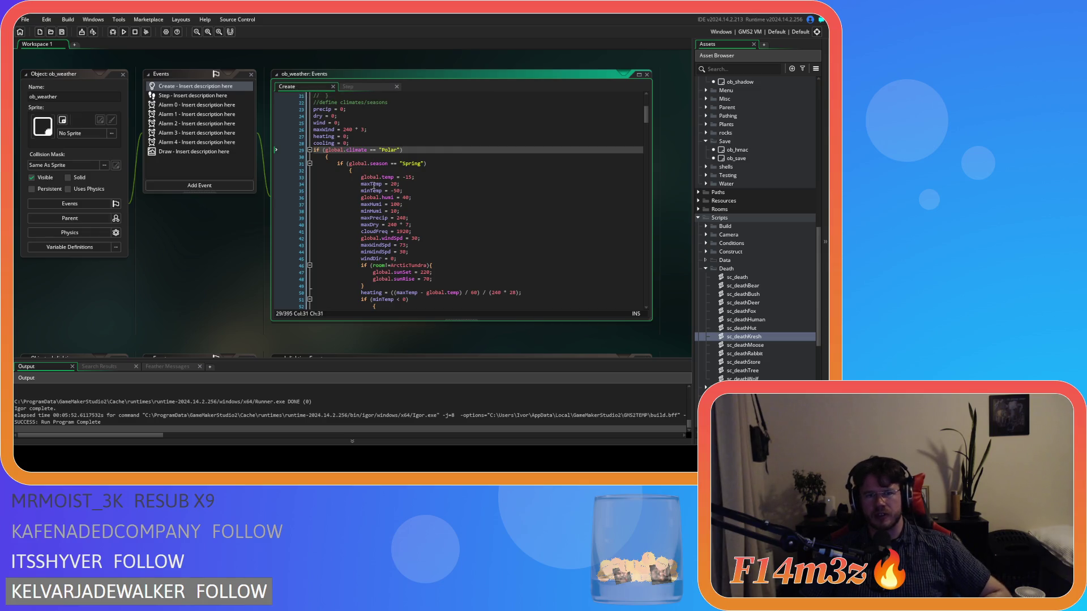
{"action": "scroll", "coordinate": [382, 209], "scroll_direction": "up", "scroll_amount": 3}
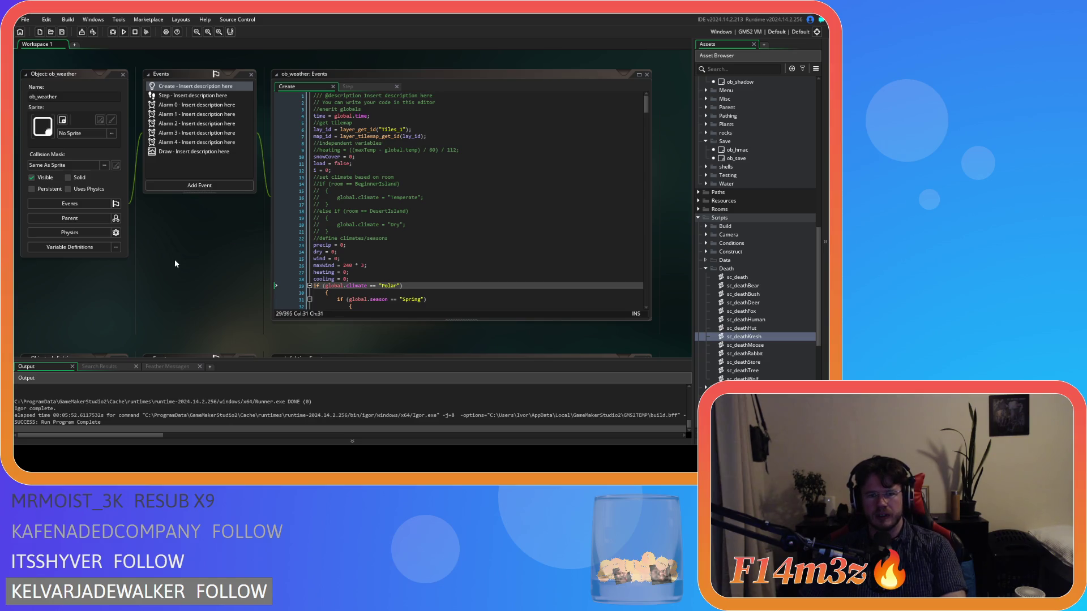
{"action": "scroll", "coordinate": [401, 242], "scroll_direction": "down", "scroll_amount": 6}
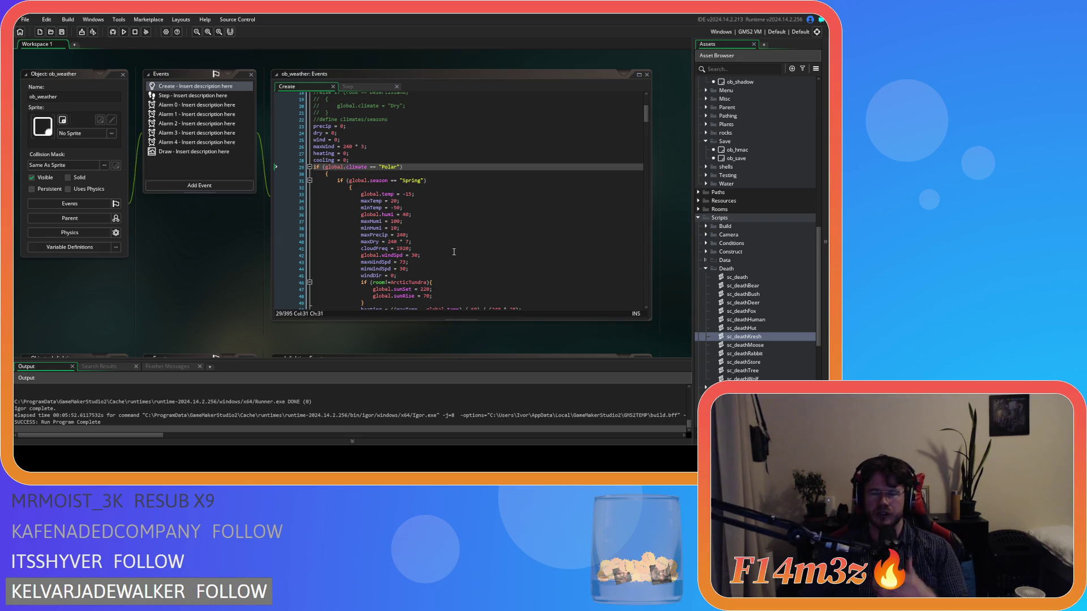
{"action": "left_click", "coordinate": [452, 204]}
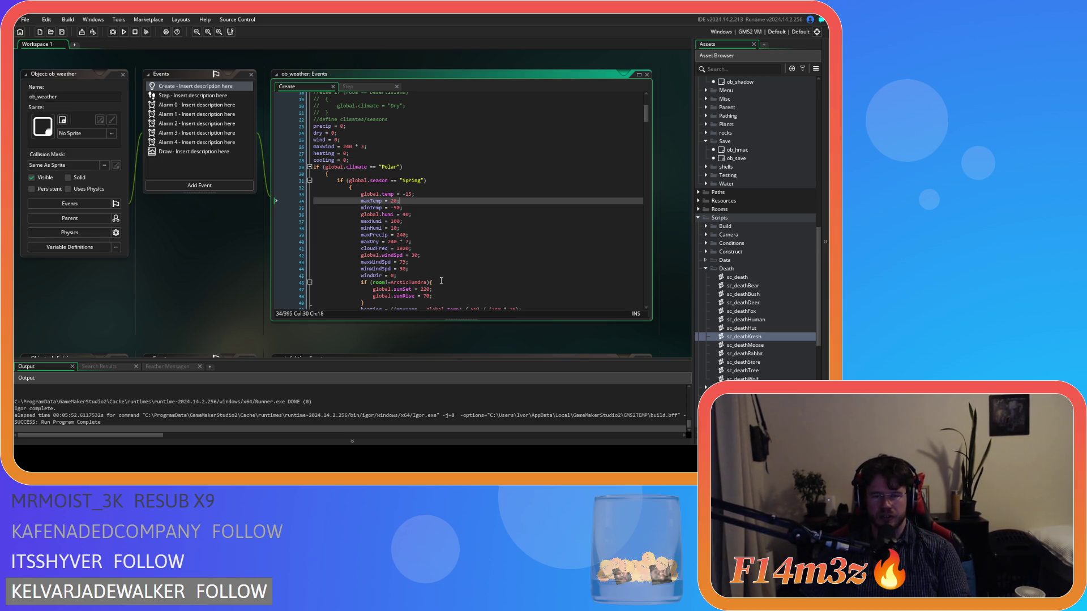
{"action": "scroll", "coordinate": [443, 275], "scroll_direction": "down", "scroll_amount": 3}
{"action": "left_click", "coordinate": [494, 228]}
{"action": "scroll", "coordinate": [499, 259], "scroll_direction": "up", "scroll_amount": 3}
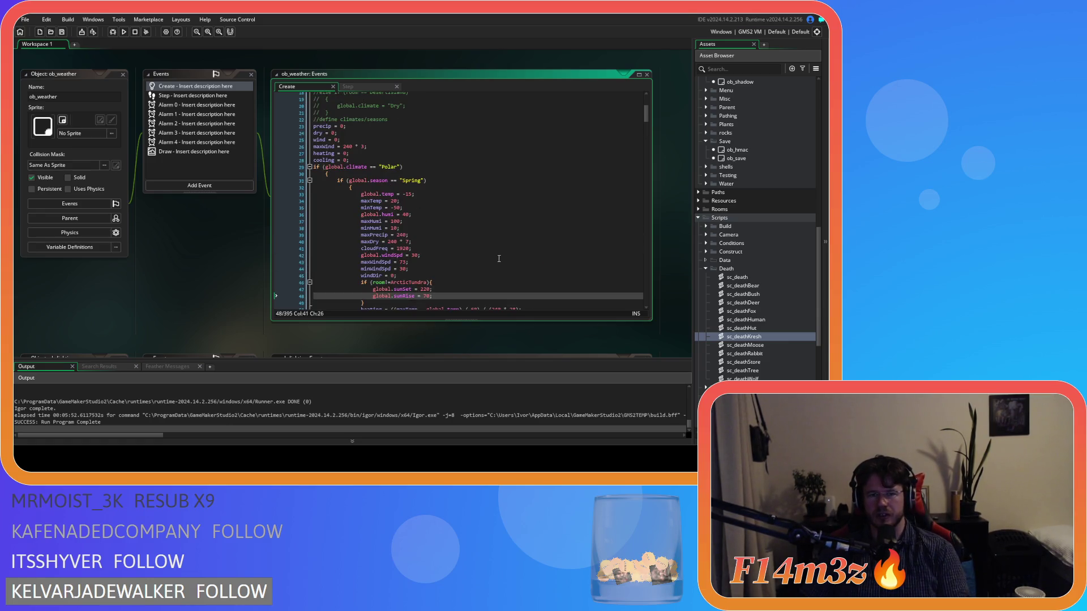
{"action": "scroll", "coordinate": [498, 258], "scroll_direction": "up", "scroll_amount": 5}
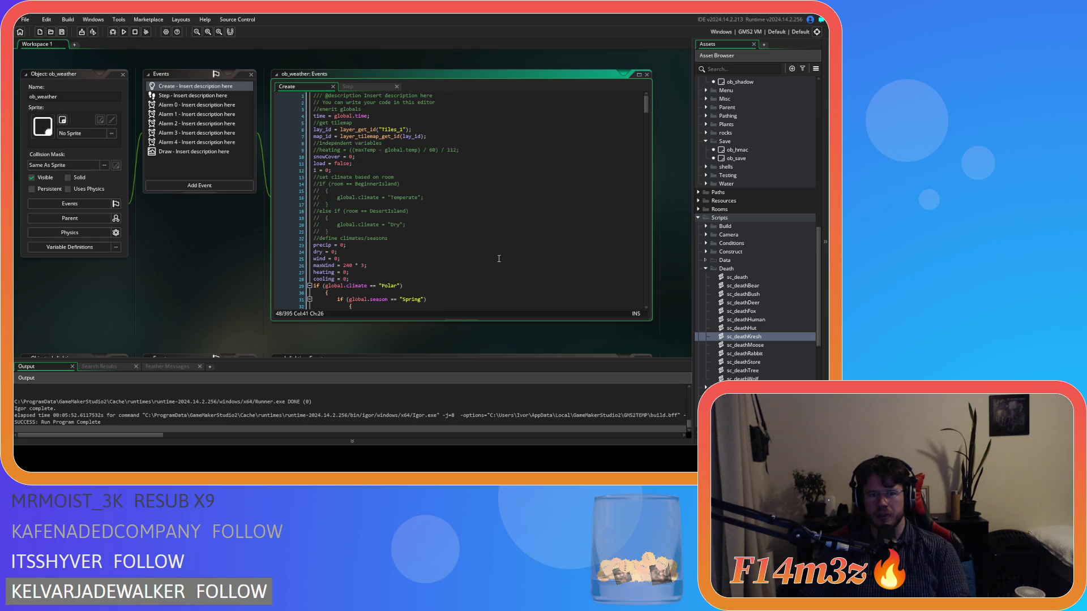
Check the top of the Create script and open the ob_lighting object editor.
{"action": "left_click", "coordinate": [461, 116]}
{"action": "scroll", "coordinate": [461, 245], "scroll_direction": "down", "scroll_amount": 3}
{"action": "scroll", "coordinate": [461, 245], "scroll_direction": "up", "scroll_amount": 3}
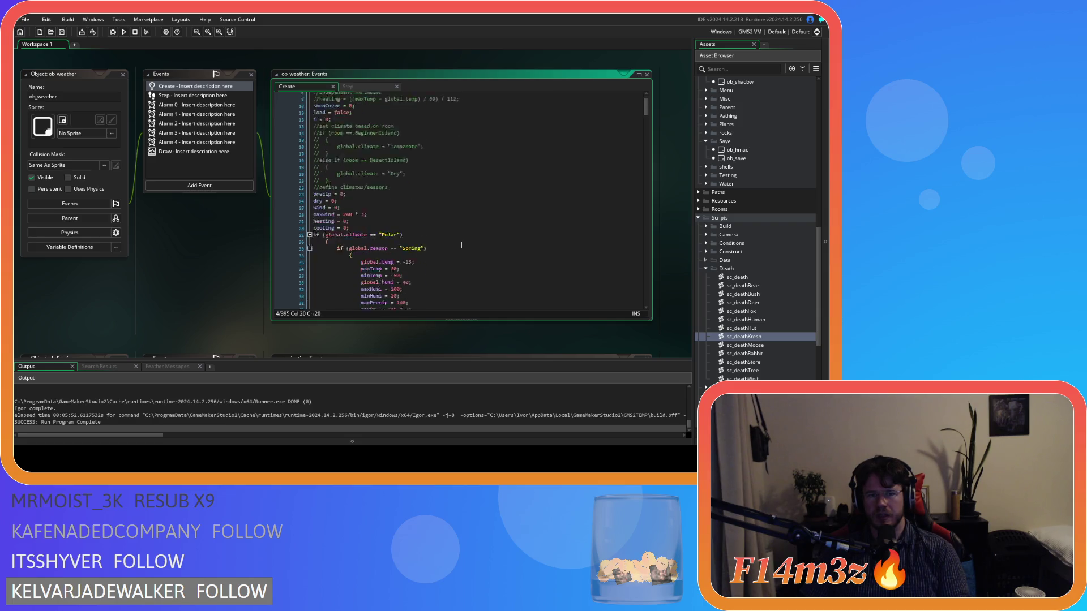
{"action": "scroll", "coordinate": [461, 245], "scroll_direction": "down", "scroll_amount": 2}
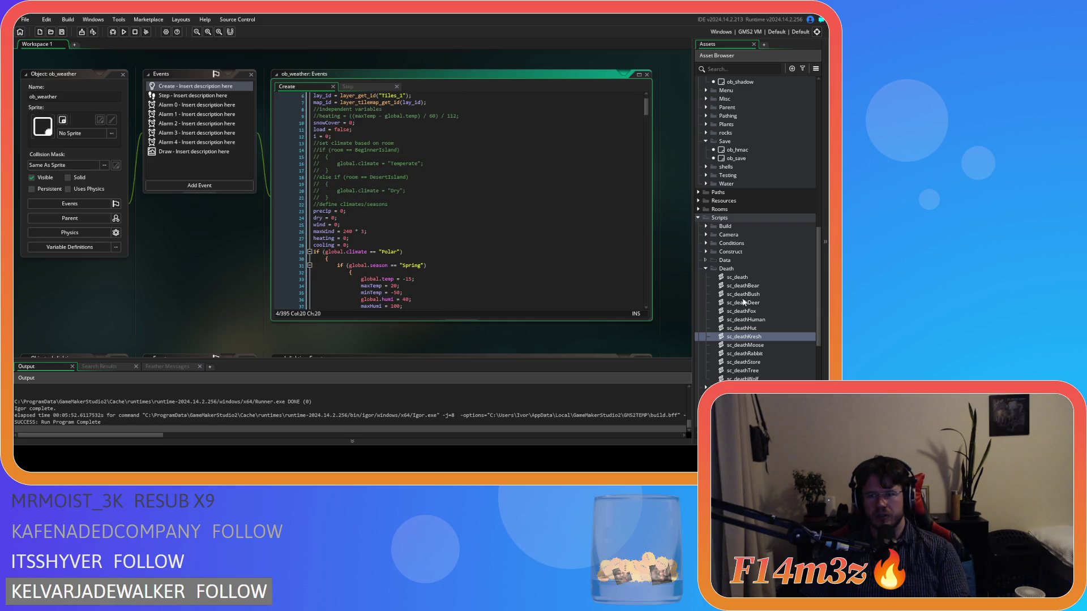
{"action": "scroll", "coordinate": [745, 291], "scroll_direction": "up", "scroll_amount": 7}
{"action": "double_click", "coordinate": [742, 235]}
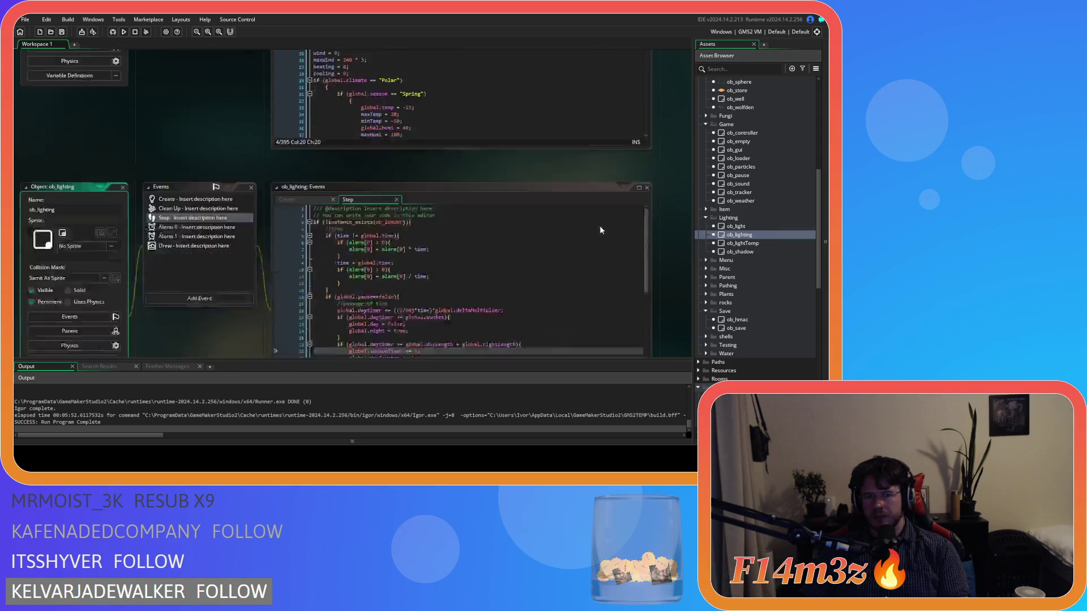
Show ob_lighting's Create code around the depth = -15999 line.
{"action": "left_click", "coordinate": [306, 89]}
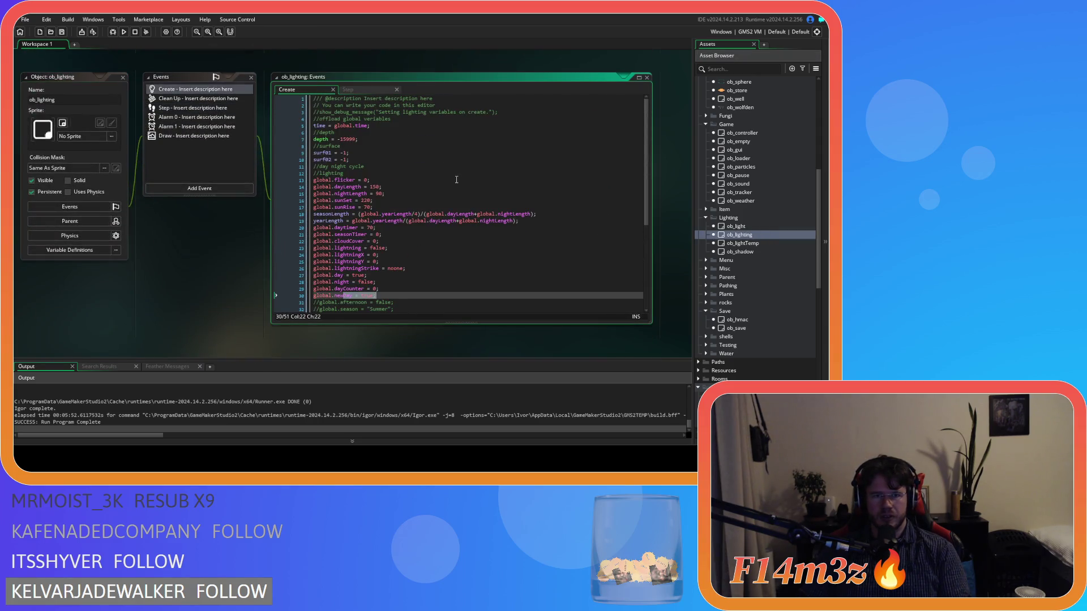
{"action": "left_click", "coordinate": [441, 139]}
{"action": "scroll", "coordinate": [438, 147], "scroll_direction": "down", "scroll_amount": 3}
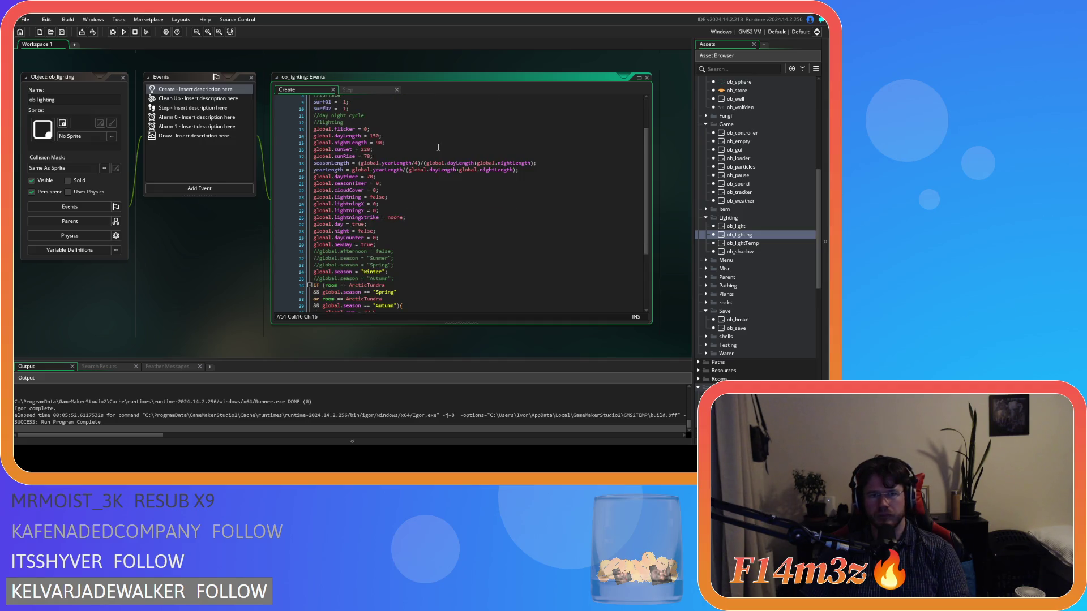
{"action": "scroll", "coordinate": [438, 148], "scroll_direction": "up", "scroll_amount": 3}
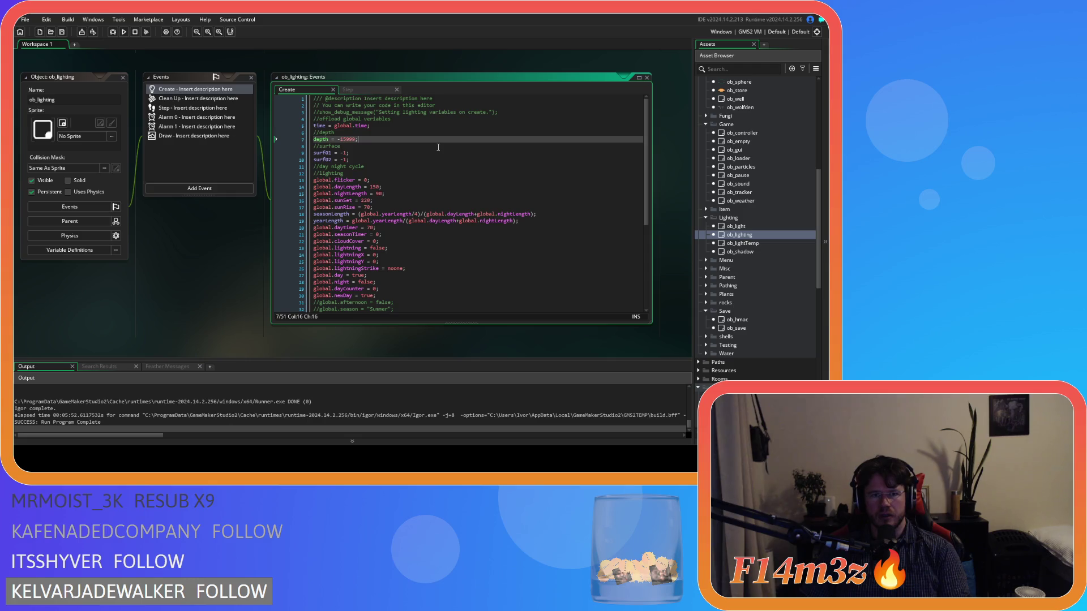
{"action": "scroll", "coordinate": [438, 147], "scroll_direction": "down", "scroll_amount": 2}
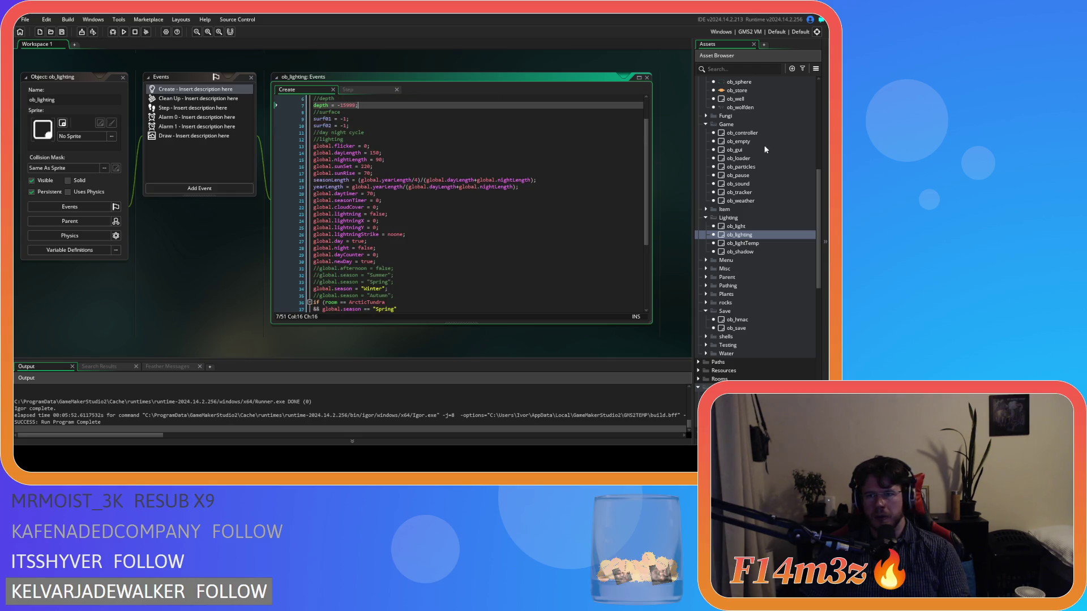
Open ob_controller and find global.time in its Create code with Ctrl+F.
{"action": "double_click", "coordinate": [755, 131]}
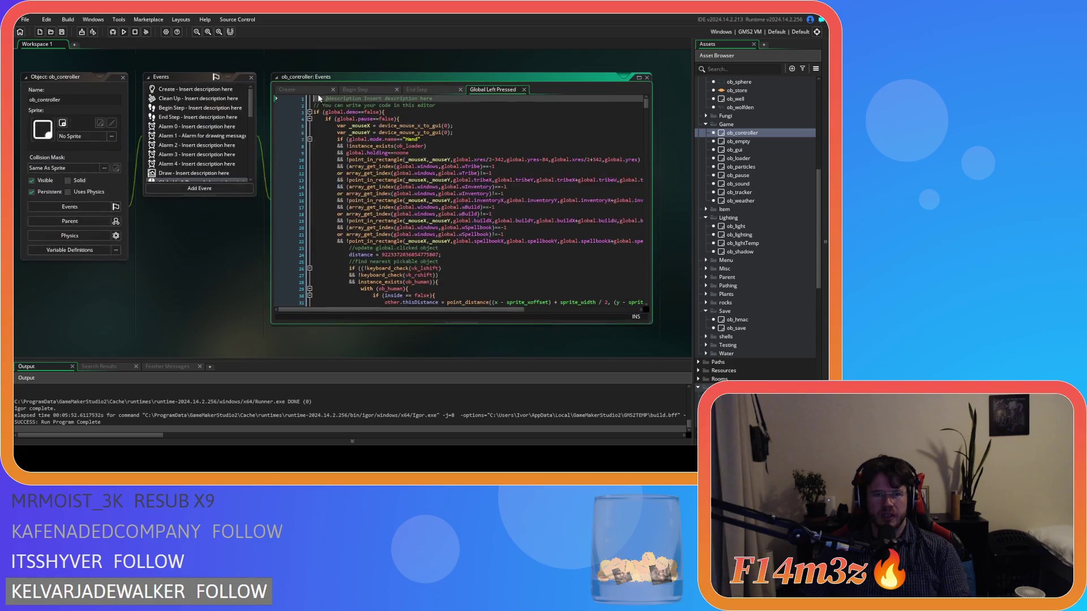
{"action": "left_click", "coordinate": [317, 89]}
{"action": "left_click", "coordinate": [435, 147]}
{"action": "key", "text": "ctrl+f"}
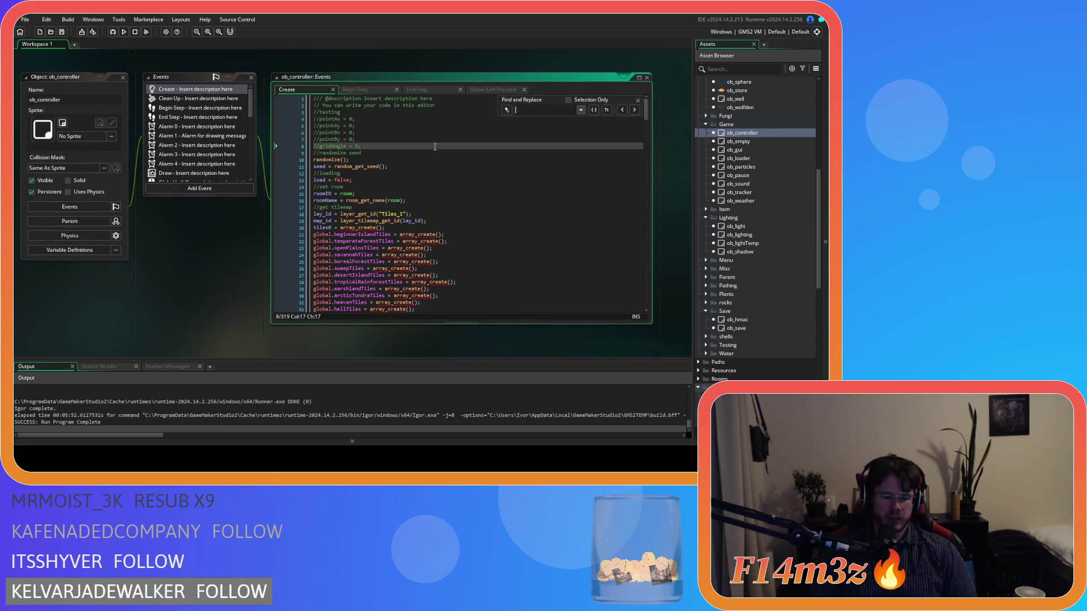
{"action": "type", "text": "global.time"}
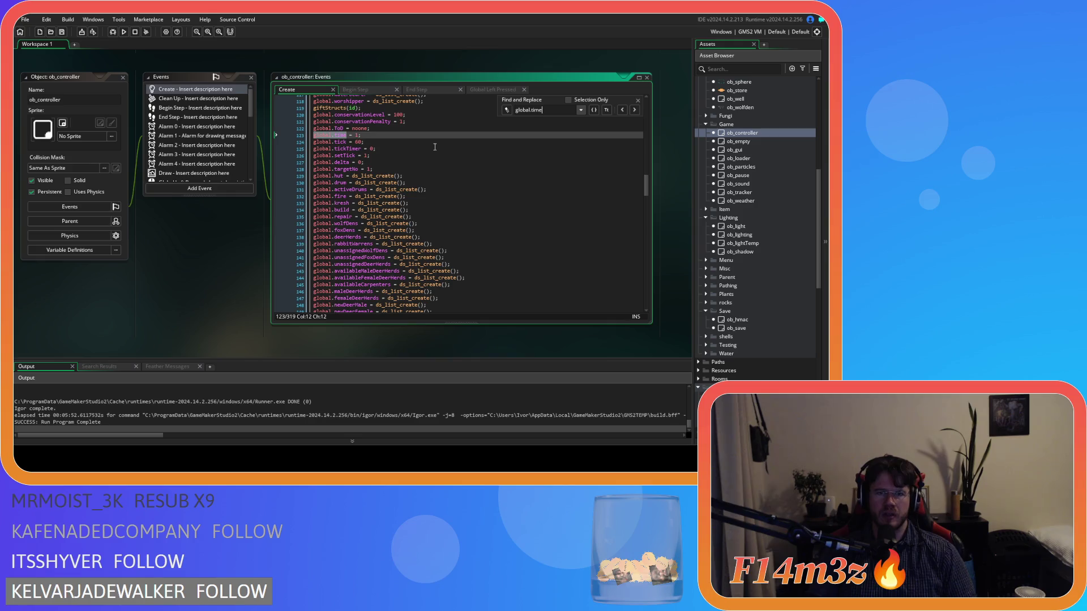
{"action": "left_click", "coordinate": [378, 135]}
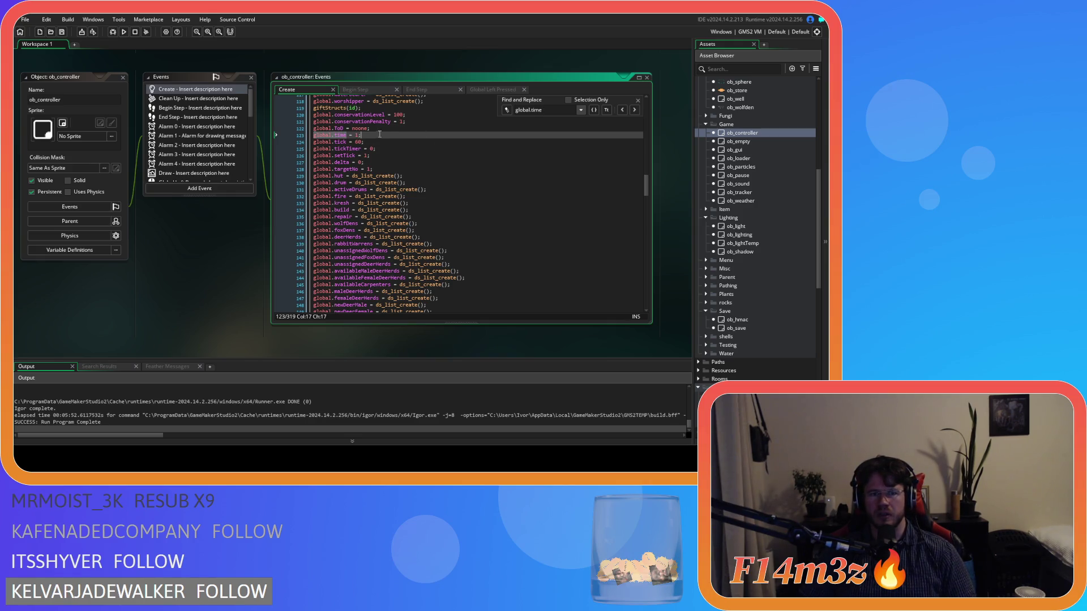
{"action": "left_click", "coordinate": [638, 100]}
{"action": "scroll", "coordinate": [262, 270], "scroll_direction": "down", "scroll_amount": 3}
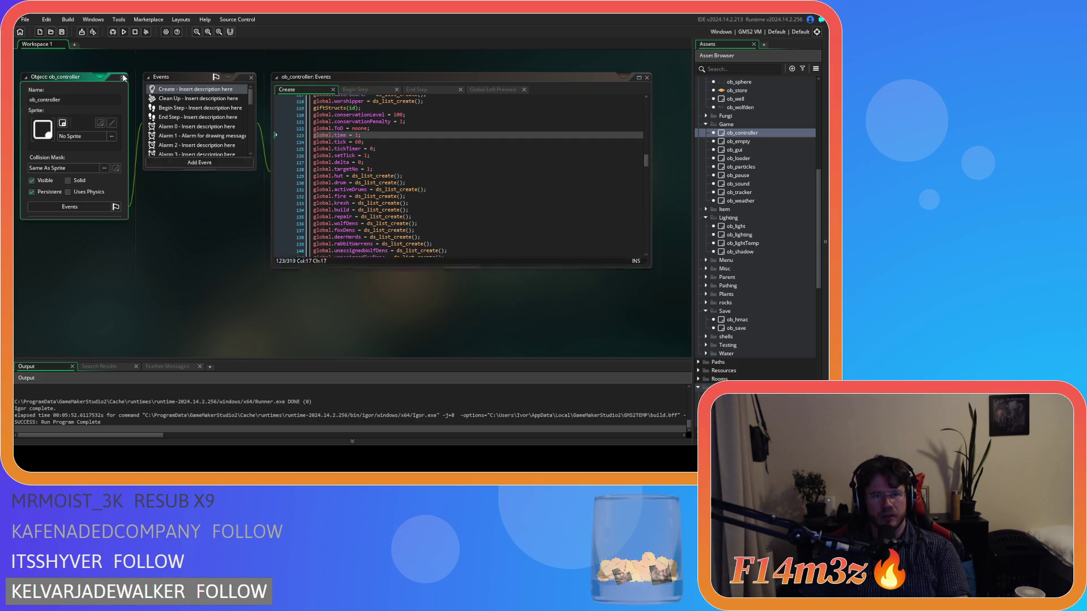
{"action": "scroll", "coordinate": [263, 269], "scroll_direction": "down", "scroll_amount": 5}
{"action": "scroll", "coordinate": [243, 288], "scroll_direction": "down", "scroll_amount": 2}
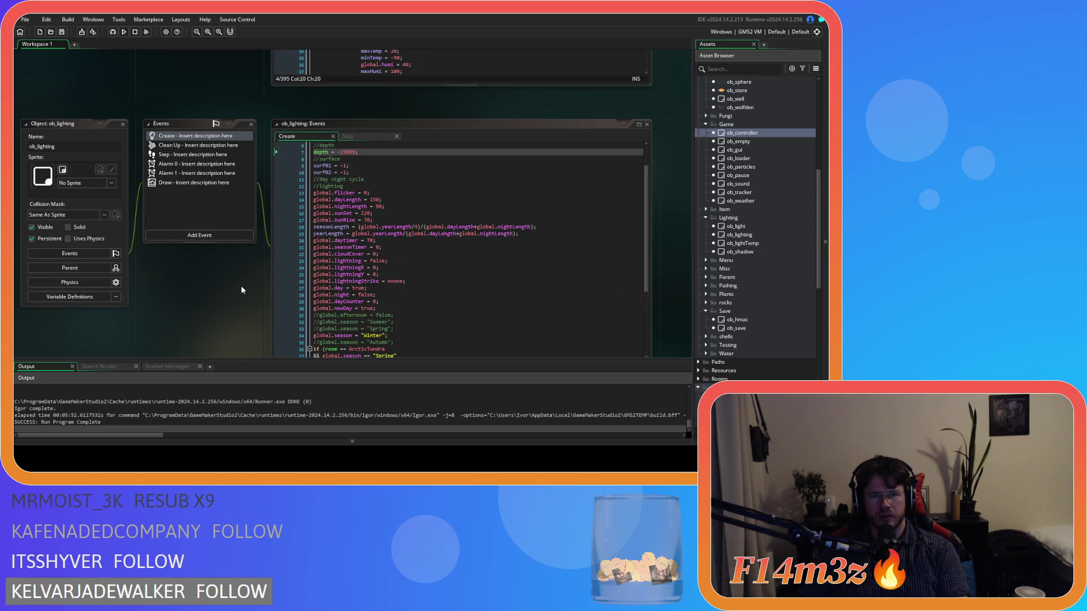
Select the global.dayTimer assignment on line 20 of ob_lighting's Create code.
{"action": "left_click", "coordinate": [363, 221]}
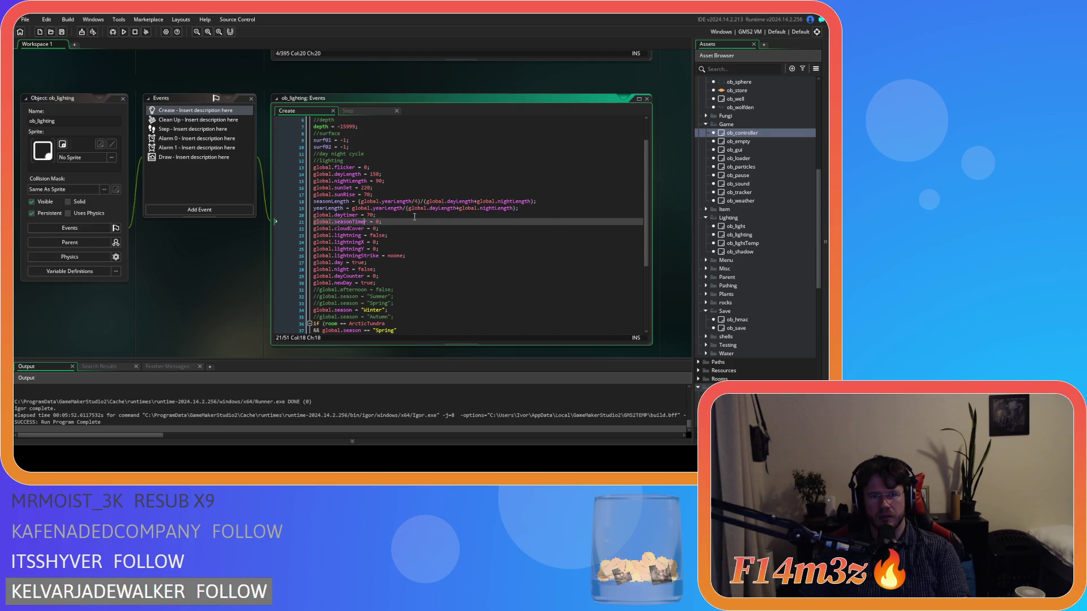
{"action": "left_click", "coordinate": [408, 217]}
{"action": "left_click_drag", "start_coordinate": [344, 215], "coordinate": [368, 215]}
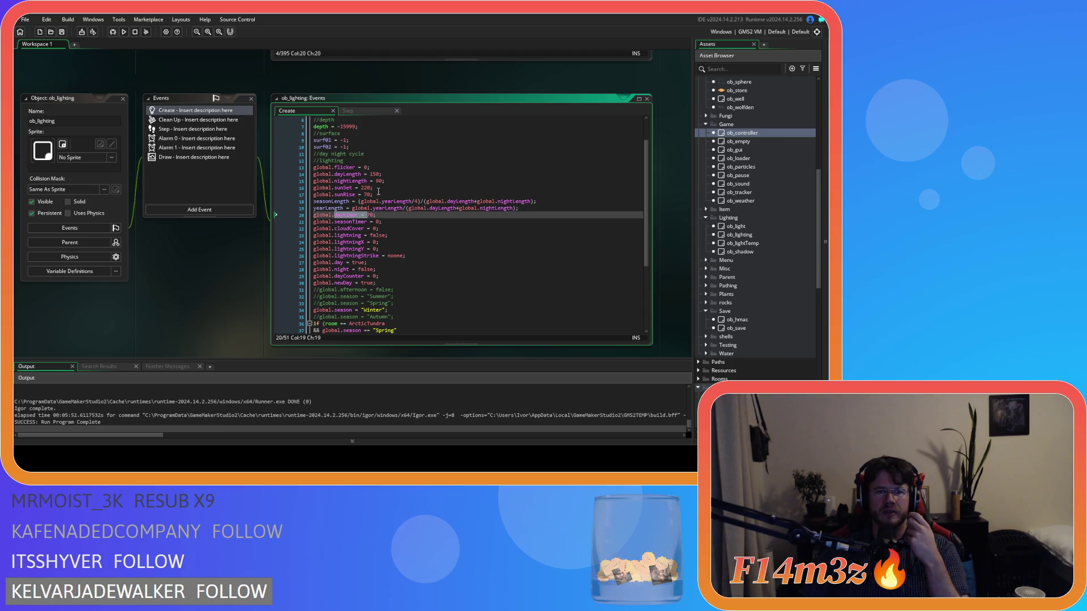
{"action": "left_click", "coordinate": [378, 191]}
{"action": "scroll", "coordinate": [422, 264], "scroll_direction": "down", "scroll_amount": 5}
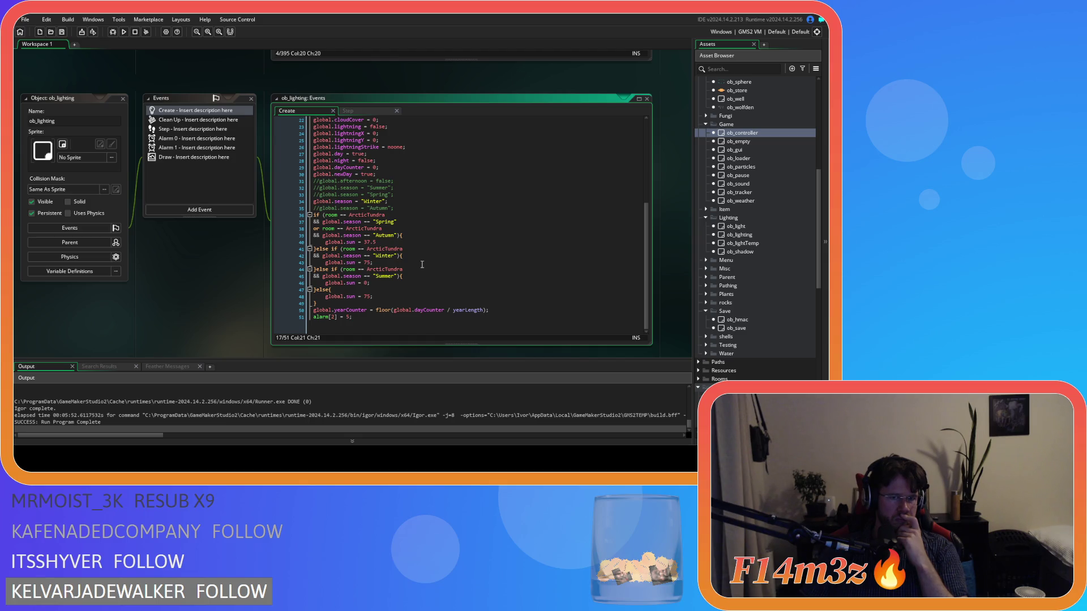
Inspect the ArcticTundra room and Autumn, Summer, Winter season conditions in ob_lighting.
{"action": "left_click", "coordinate": [391, 215]}
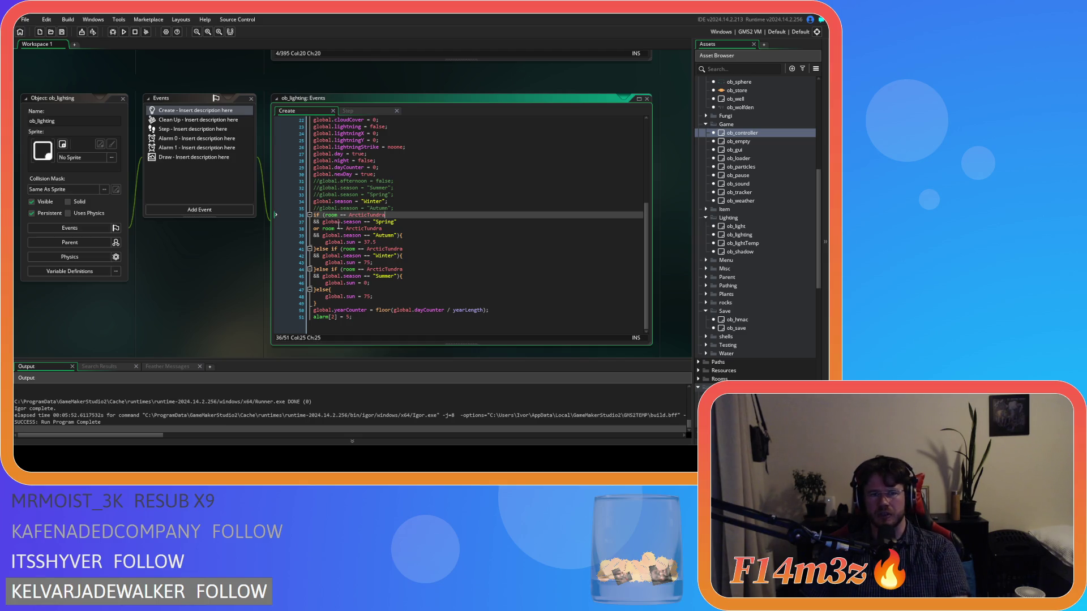
{"action": "left_click", "coordinate": [412, 237]}
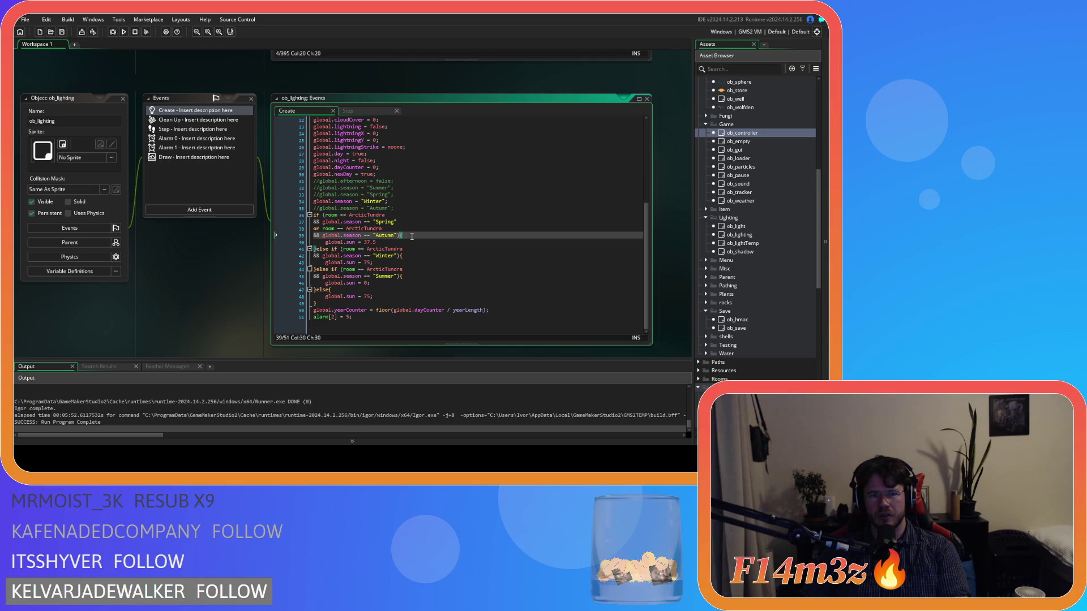
{"action": "left_click", "coordinate": [438, 236]}
{"action": "left_click", "coordinate": [431, 275]}
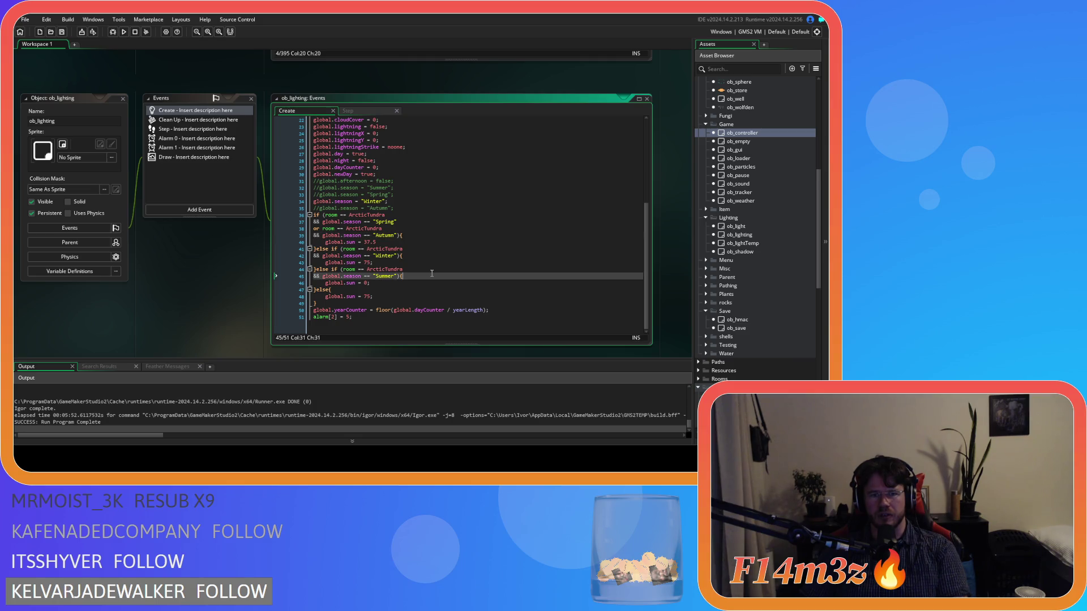
{"action": "scroll", "coordinate": [438, 251], "scroll_direction": "up", "scroll_amount": 2}
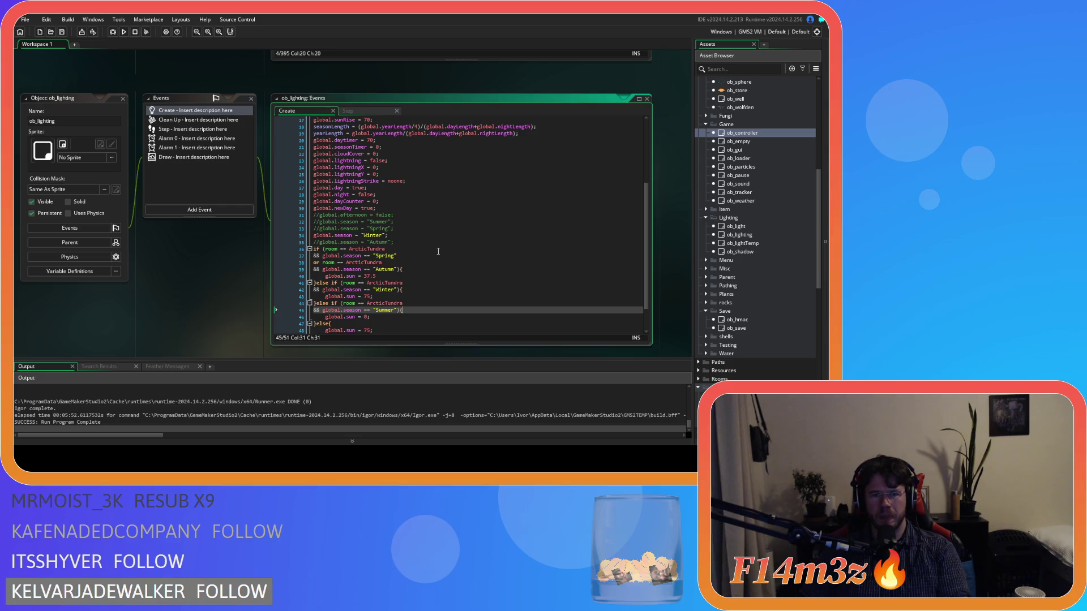
{"action": "left_click", "coordinate": [429, 236]}
{"action": "scroll", "coordinate": [429, 236], "scroll_direction": "up", "scroll_amount": 1}
{"action": "scroll", "coordinate": [429, 236], "scroll_direction": "up", "scroll_amount": 3}
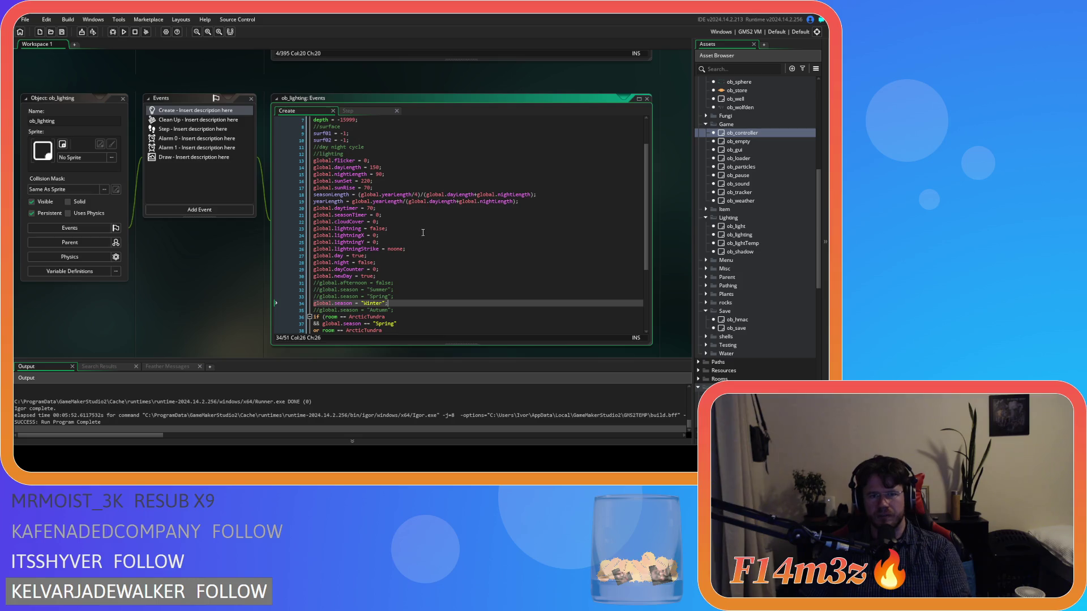
Highlight the global.daytimer, nightLength and sunSet lines, then reopen ob_weather.
{"action": "left_click", "coordinate": [381, 185]}
{"action": "key", "text": "Up"}
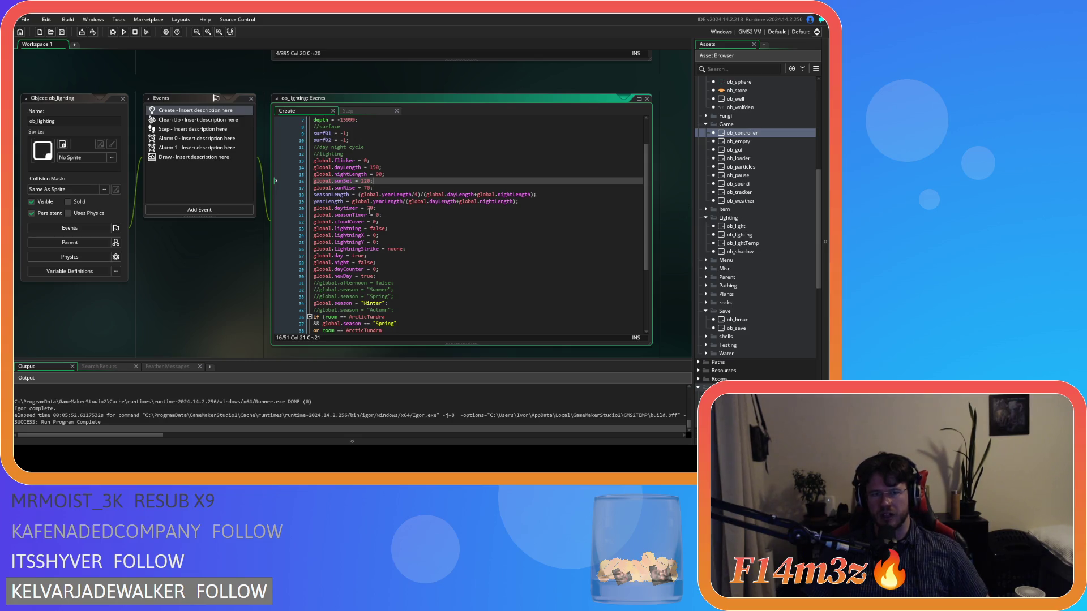
{"action": "left_click_drag", "start_coordinate": [358, 209], "coordinate": [314, 211]}
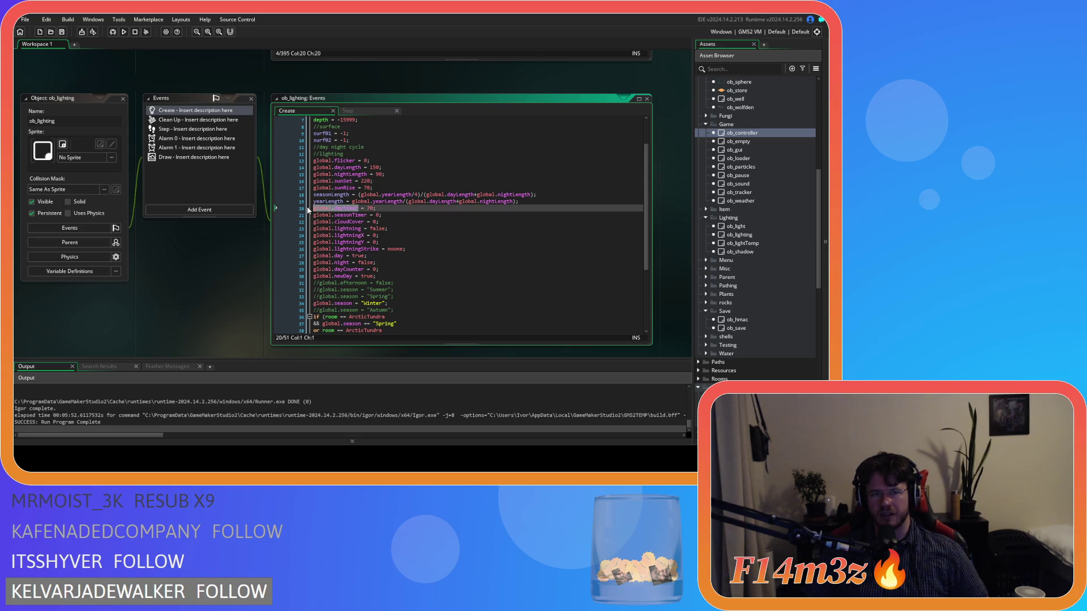
{"action": "left_click", "coordinate": [386, 209]}
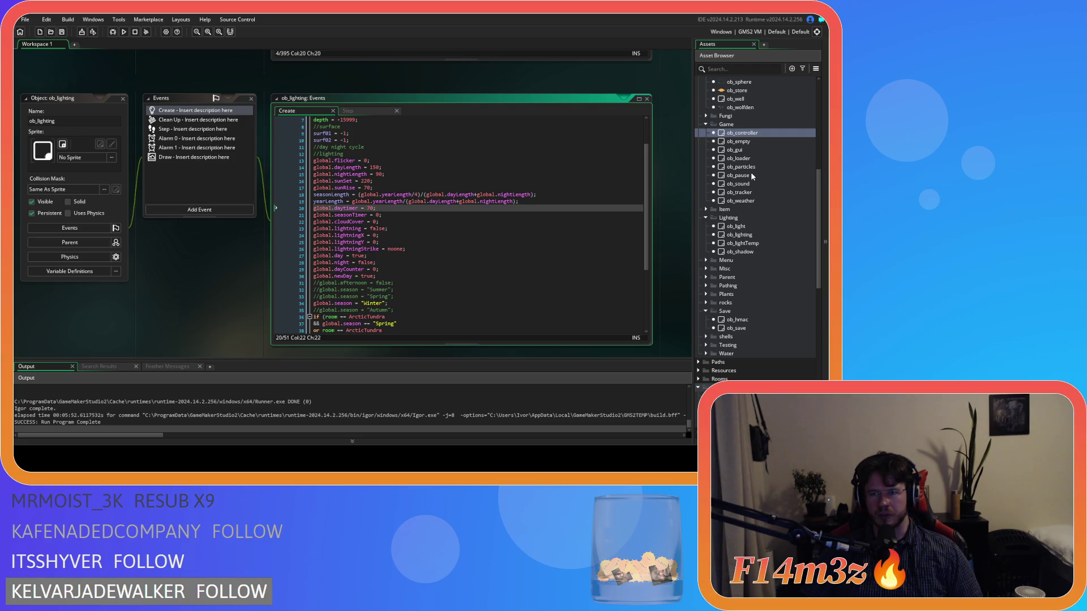
{"action": "left_click", "coordinate": [491, 172]}
{"action": "key", "text": "shift+Up"}
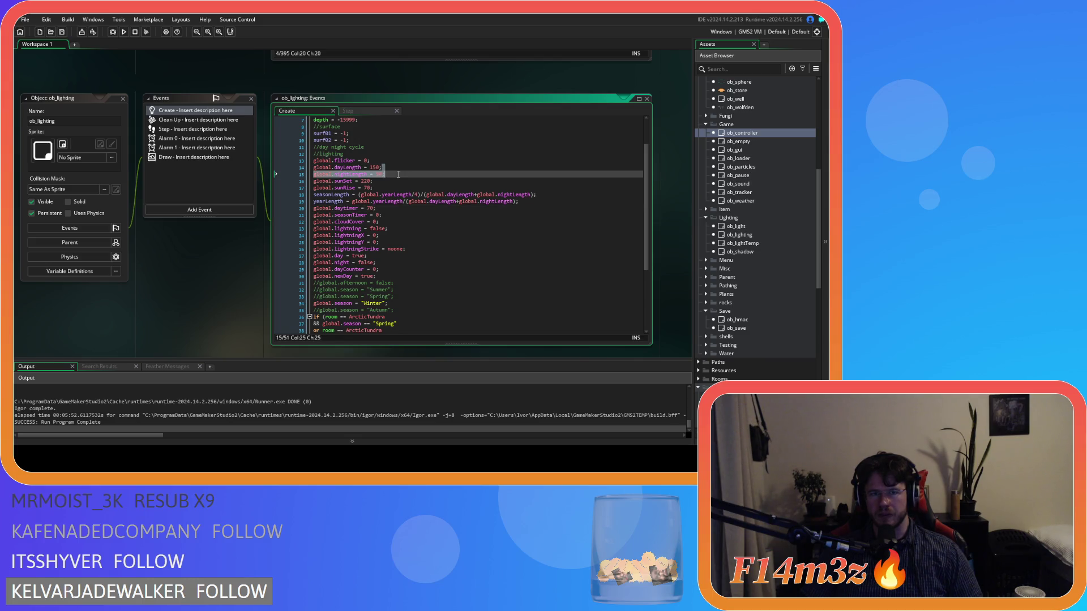
{"action": "key", "text": "shift+Down"}
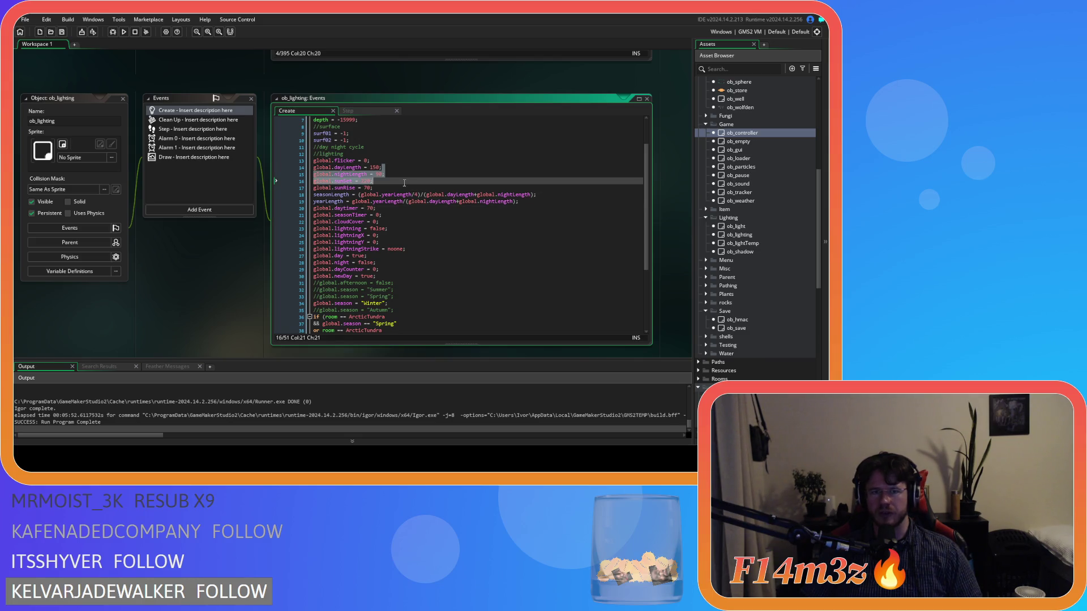
{"action": "left_click", "coordinate": [422, 242]}
{"action": "double_click", "coordinate": [746, 201]}
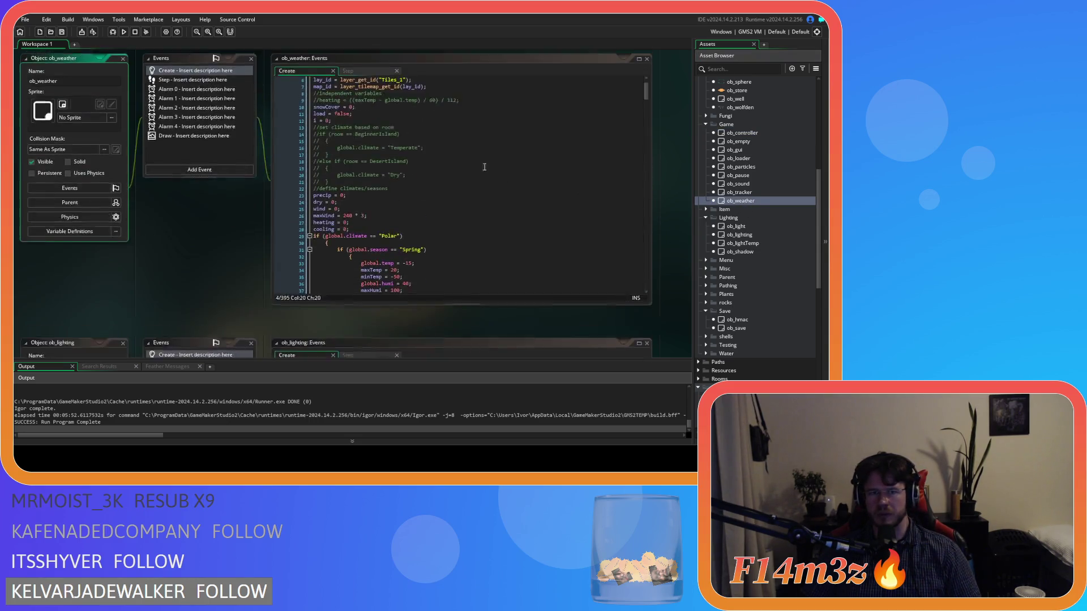
Check the ArcticTundra room check braces and select the heating/cooling block in ob_weather's Create code.
{"action": "scroll", "coordinate": [515, 214], "scroll_direction": "down", "scroll_amount": 4}
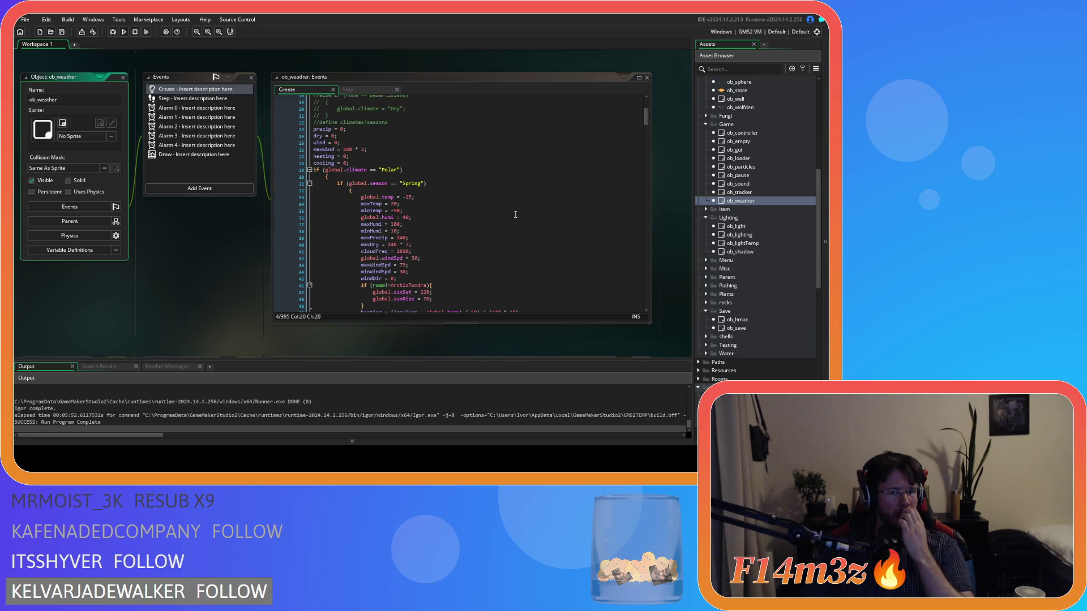
{"action": "scroll", "coordinate": [515, 215], "scroll_direction": "down", "scroll_amount": 3}
{"action": "left_click", "coordinate": [470, 231]}
{"action": "left_click", "coordinate": [465, 218]}
{"action": "key", "text": "Left"}
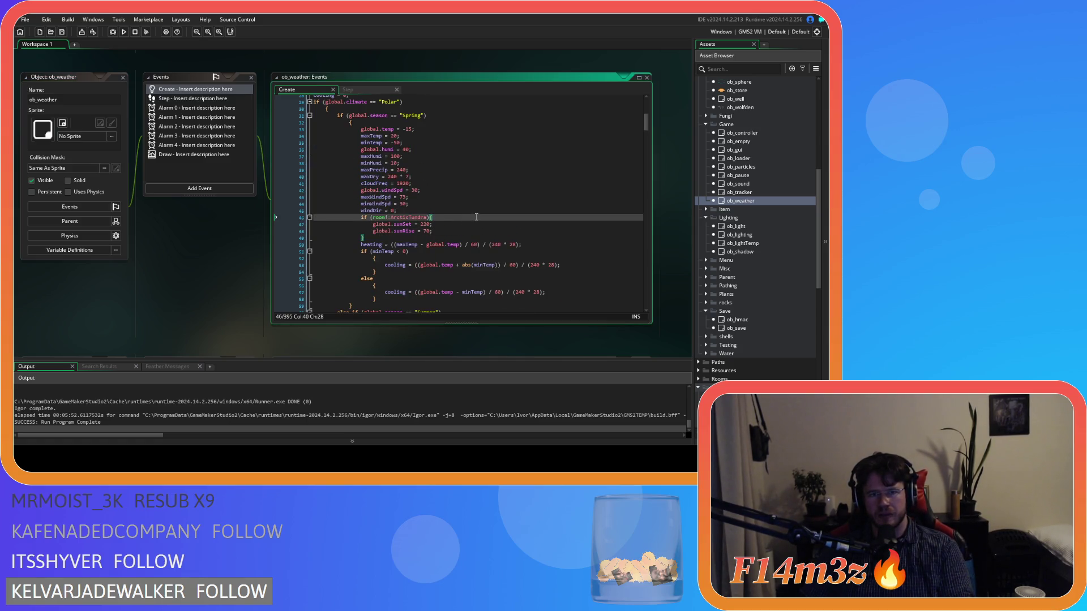
{"action": "scroll", "coordinate": [498, 218], "scroll_direction": "down", "scroll_amount": 5}
{"action": "scroll", "coordinate": [476, 217], "scroll_direction": "up", "scroll_amount": 2}
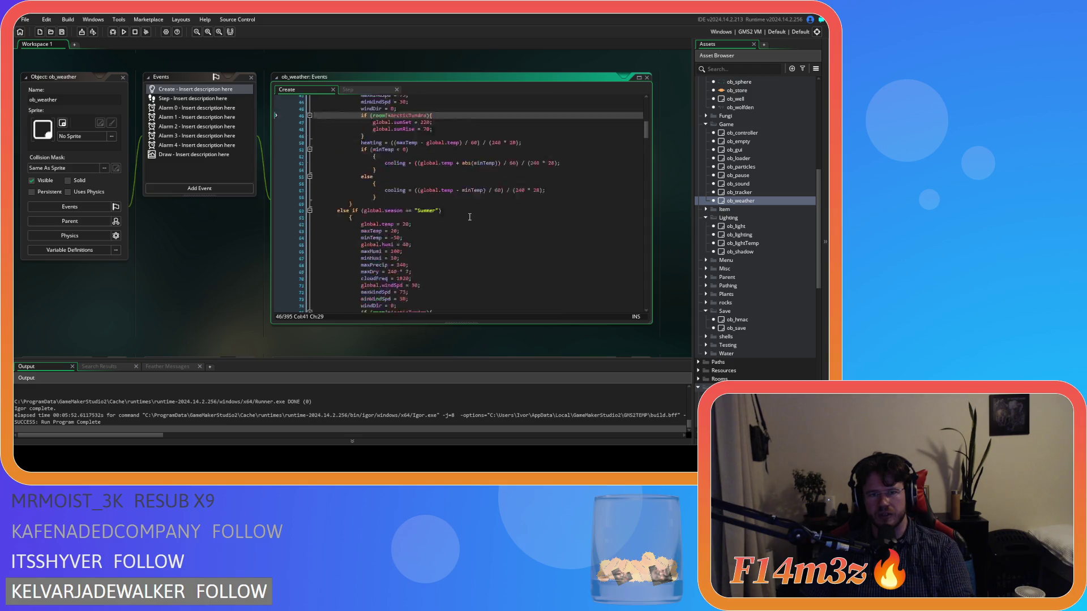
{"action": "scroll", "coordinate": [470, 217], "scroll_direction": "up", "scroll_amount": 2}
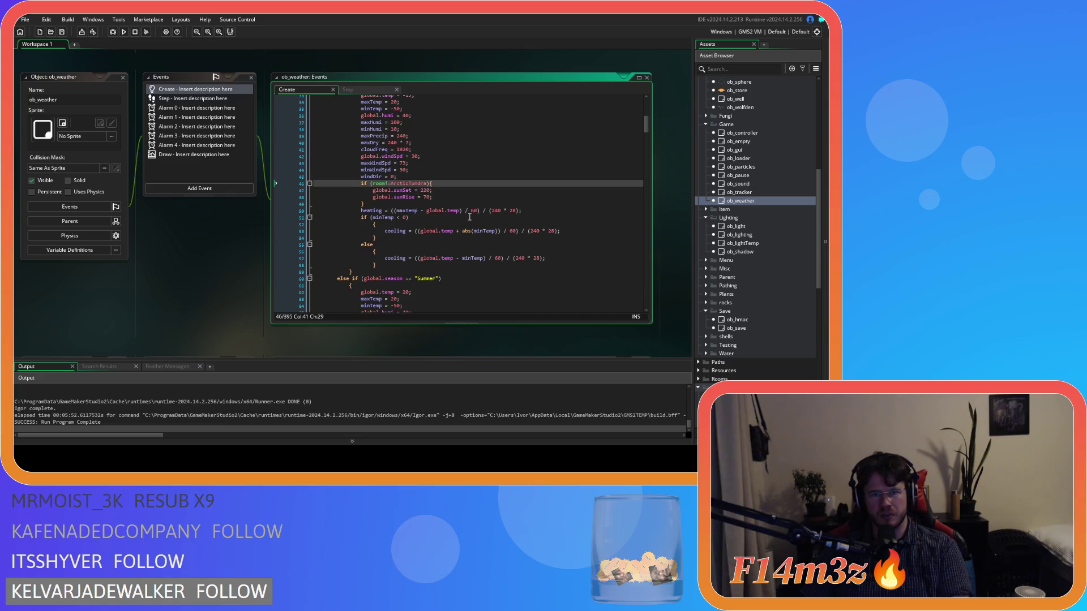
{"action": "scroll", "coordinate": [470, 217], "scroll_direction": "down", "scroll_amount": 2}
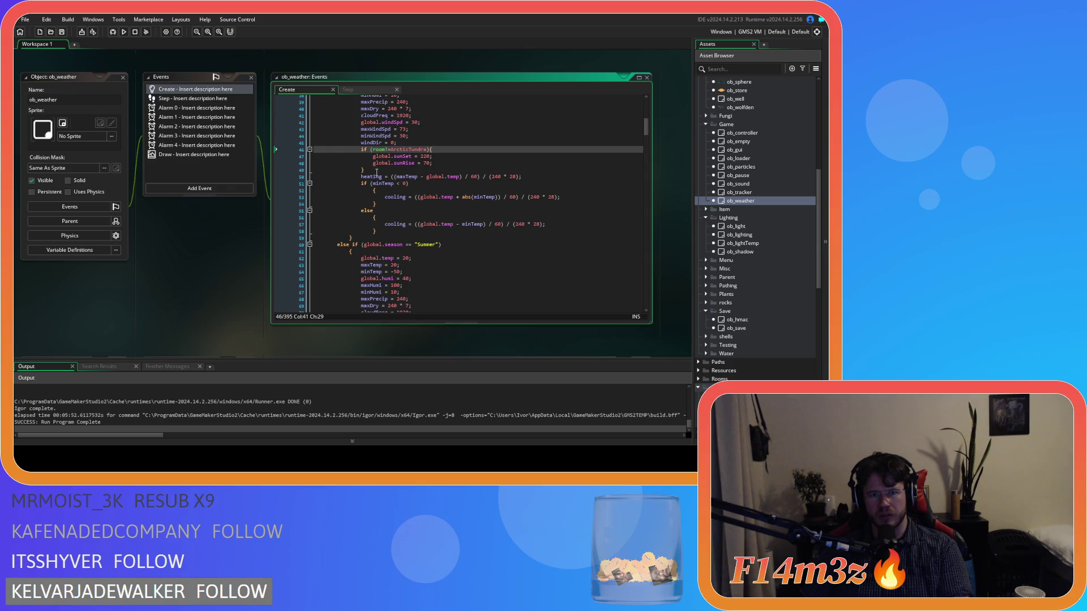
{"action": "mouse_move", "coordinate": [379, 235]}
{"action": "left_mouse_down"}
{"action": "mouse_move", "coordinate": [386, 177]}
{"action": "mouse_move", "coordinate": [350, 177]}
{"action": "left_mouse_up"}
{"action": "scroll", "coordinate": [451, 239], "scroll_direction": "up", "scroll_amount": 5}
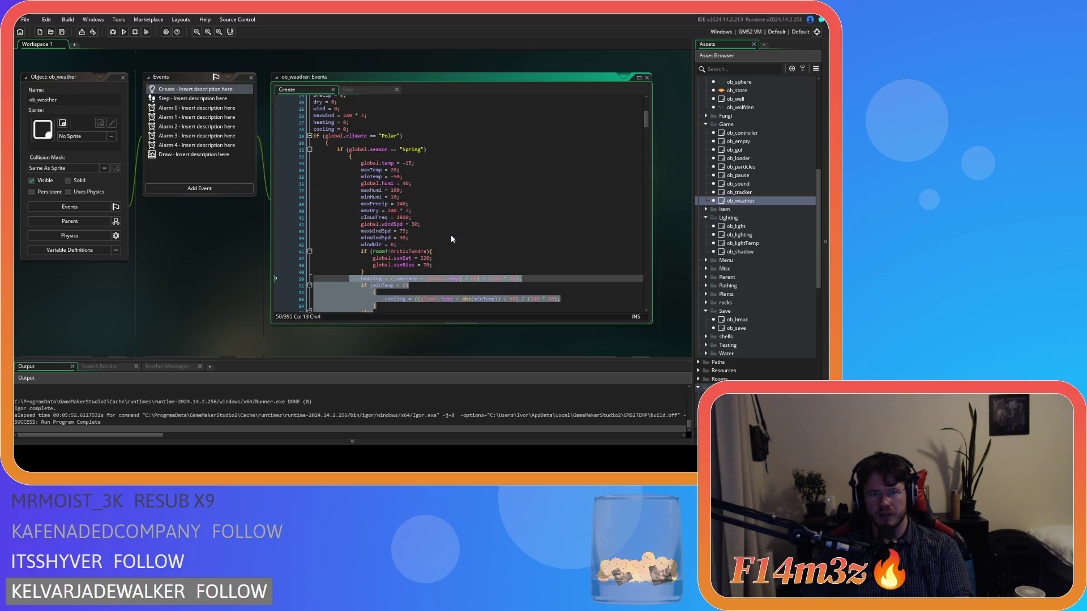
{"action": "scroll", "coordinate": [452, 239], "scroll_direction": "down", "scroll_amount": 3}
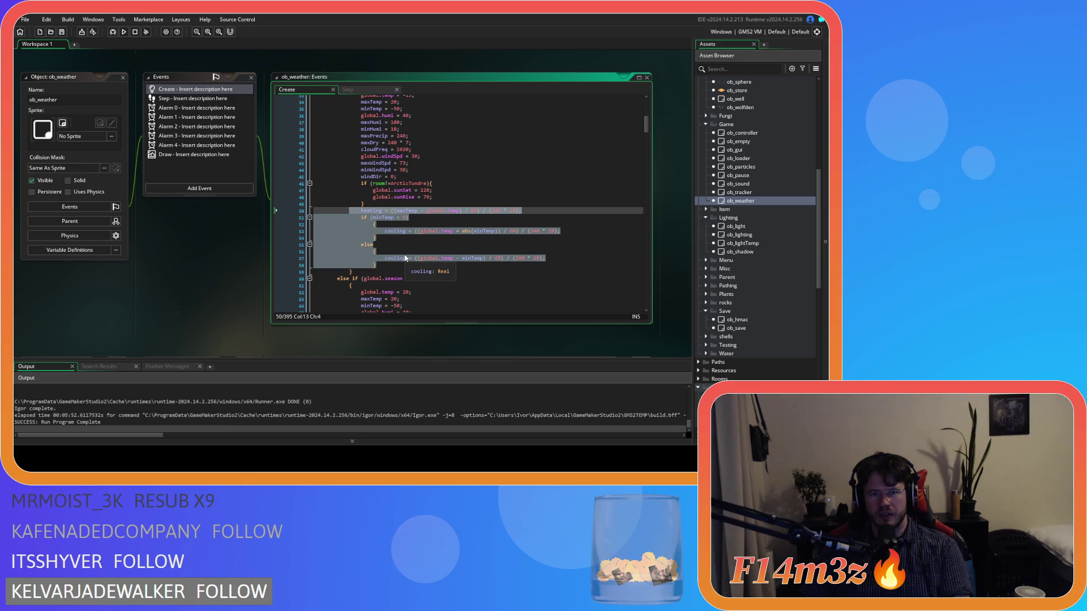
{"action": "scroll", "coordinate": [405, 258], "scroll_direction": "up", "scroll_amount": 2}
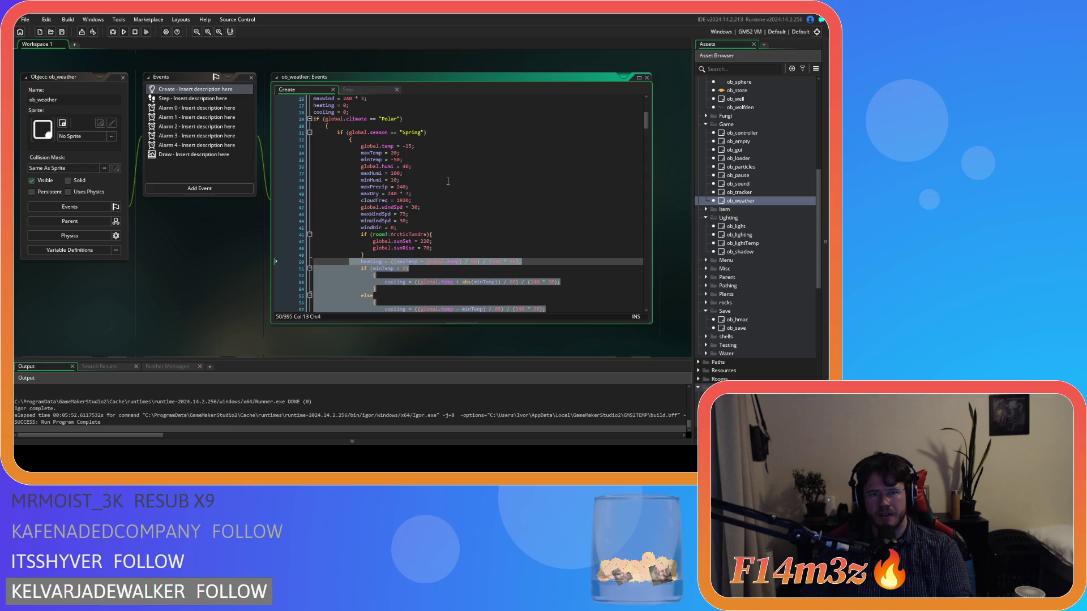
{"action": "scroll", "coordinate": [448, 181], "scroll_direction": "down", "scroll_amount": 15}
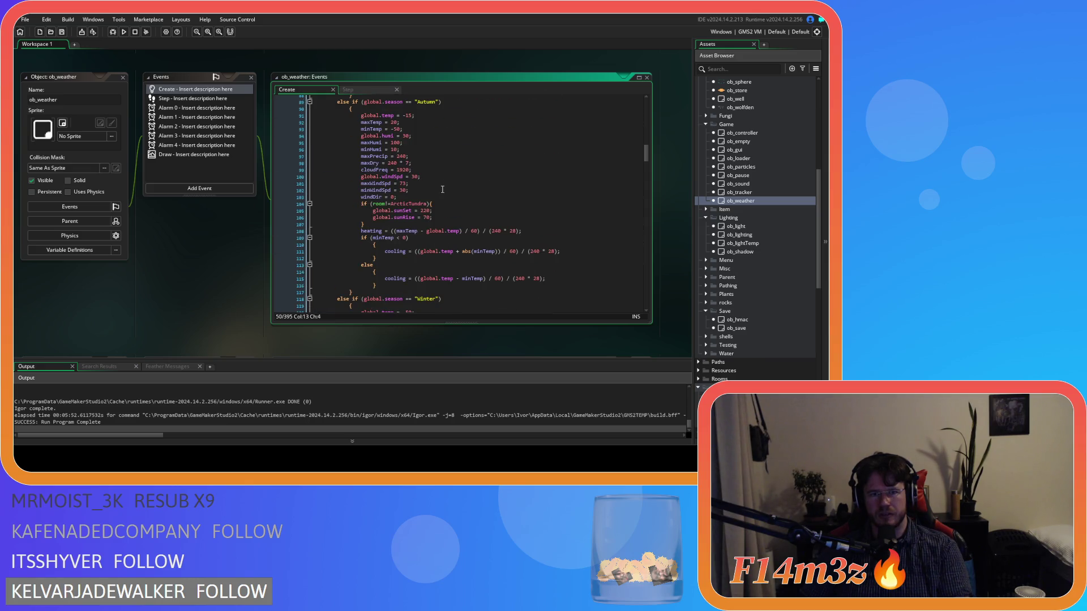
Look over ob_weather's Step event code.
{"action": "left_click", "coordinate": [354, 90]}
{"action": "scroll", "coordinate": [498, 193], "scroll_direction": "down", "scroll_amount": 5}
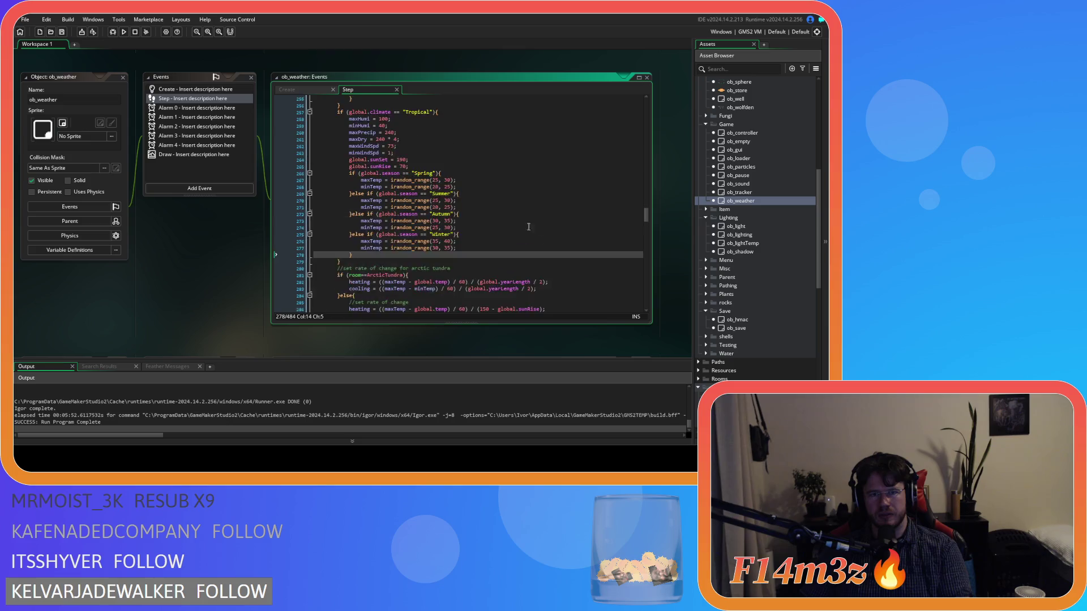
{"action": "scroll", "coordinate": [647, 194], "scroll_direction": "up", "scroll_amount": 20}
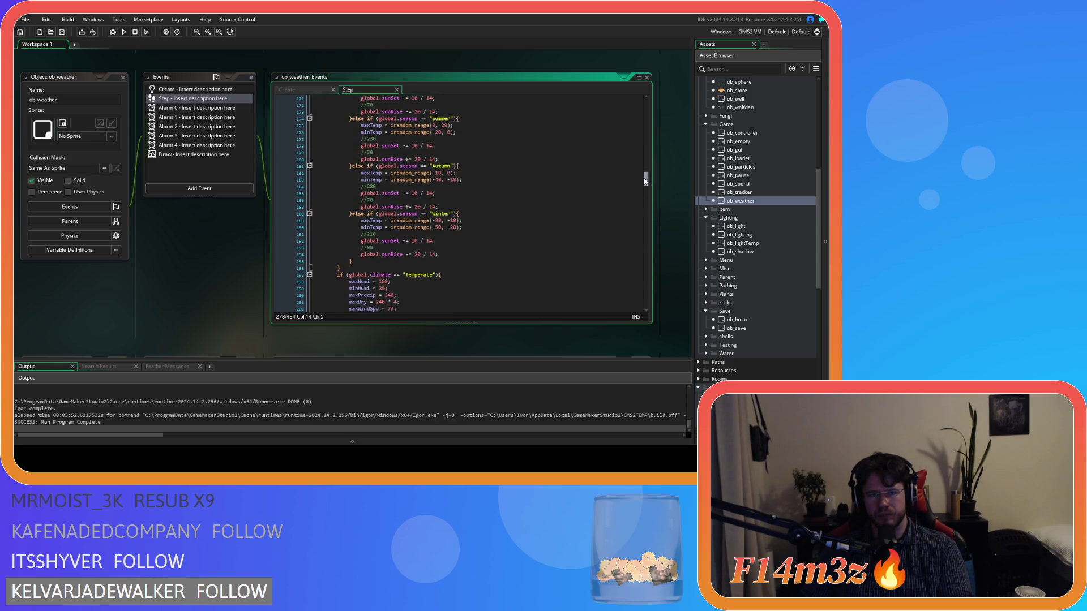
{"action": "scroll", "coordinate": [637, 138], "scroll_direction": "up", "scroll_amount": 6}
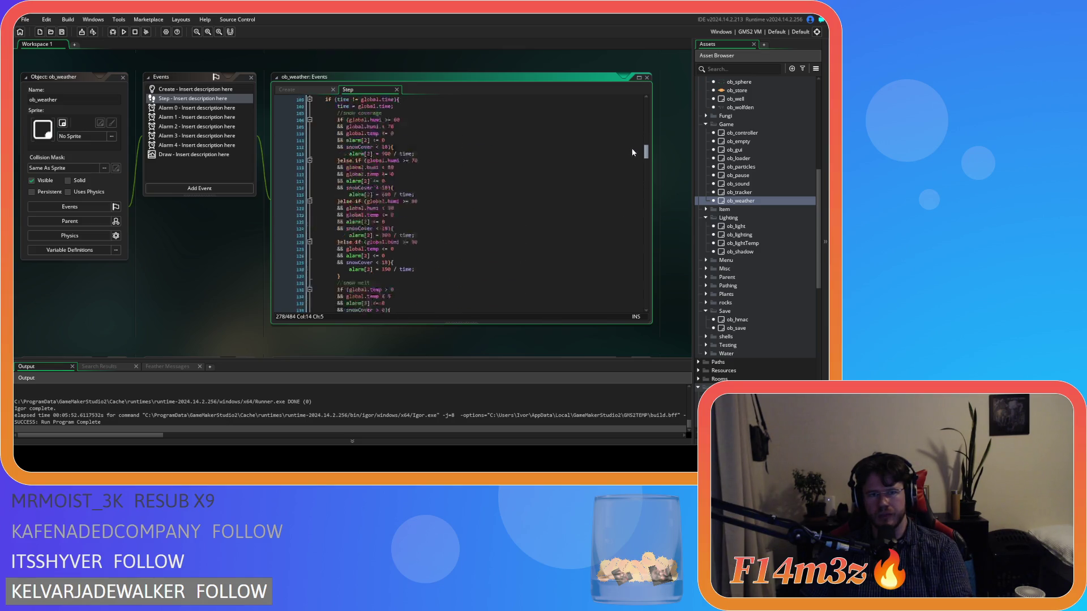
{"action": "scroll", "coordinate": [415, 107], "scroll_direction": "up", "scroll_amount": 2}
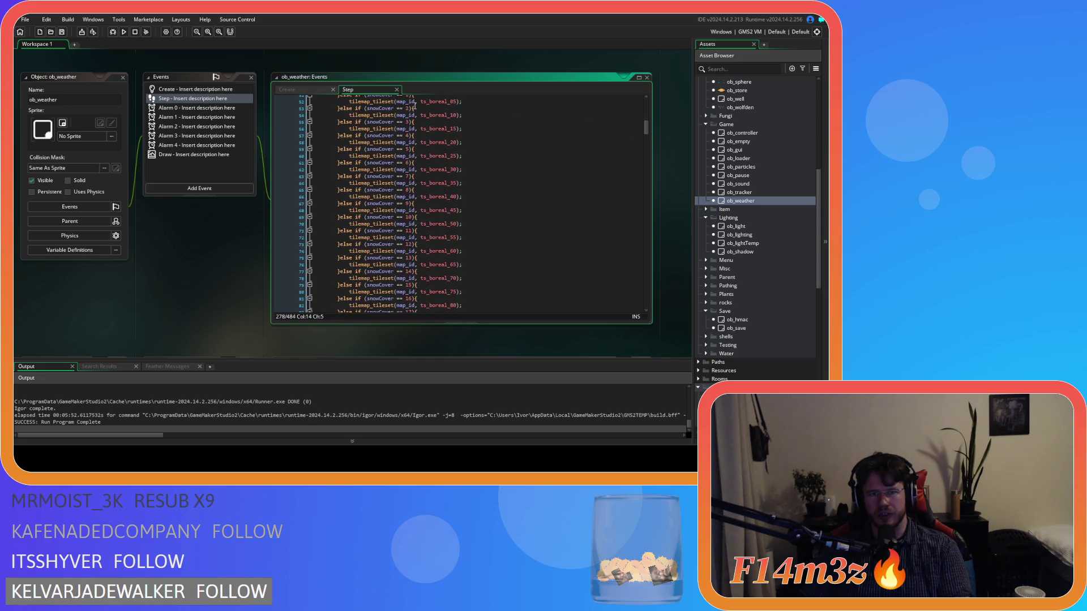
{"action": "left_click", "coordinate": [303, 85]}
{"action": "left_click", "coordinate": [363, 88]}
{"action": "left_click_drag", "start_coordinate": [648, 132], "coordinate": [634, 178]}
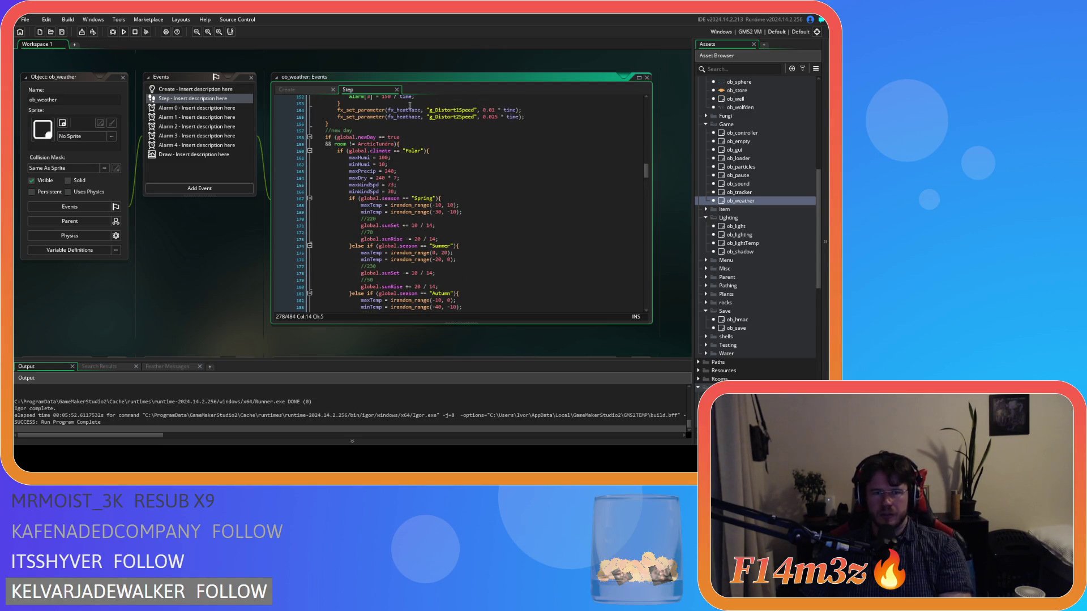
Scroll the Step code to the arctic tundra section and select the rate-of-change else block.
{"action": "left_click", "coordinate": [286, 90]}
{"action": "scroll", "coordinate": [447, 187], "scroll_direction": "down", "scroll_amount": 5}
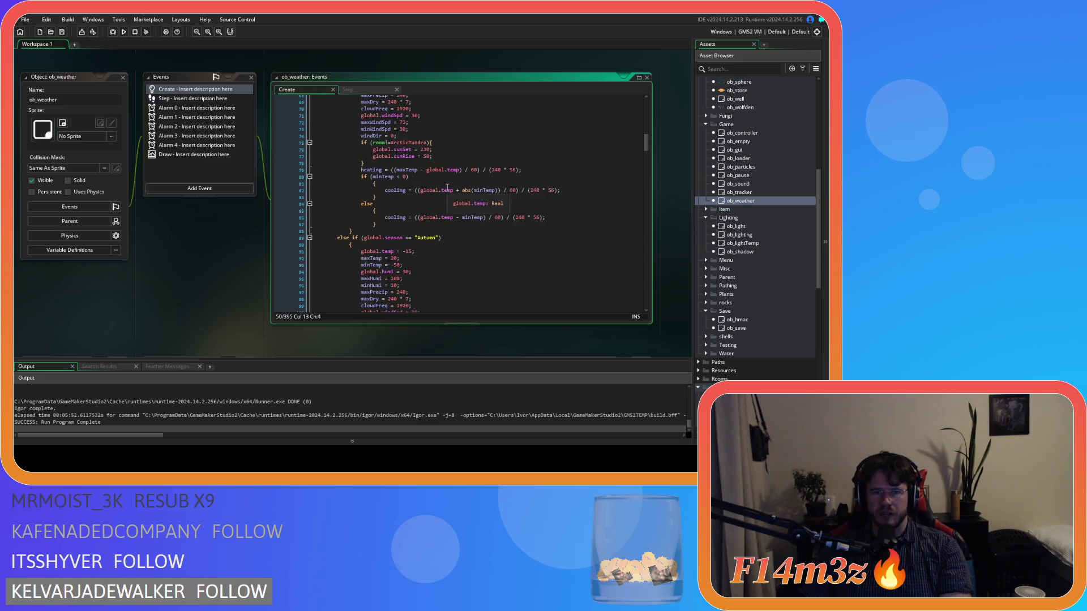
{"action": "left_click", "coordinate": [368, 90]}
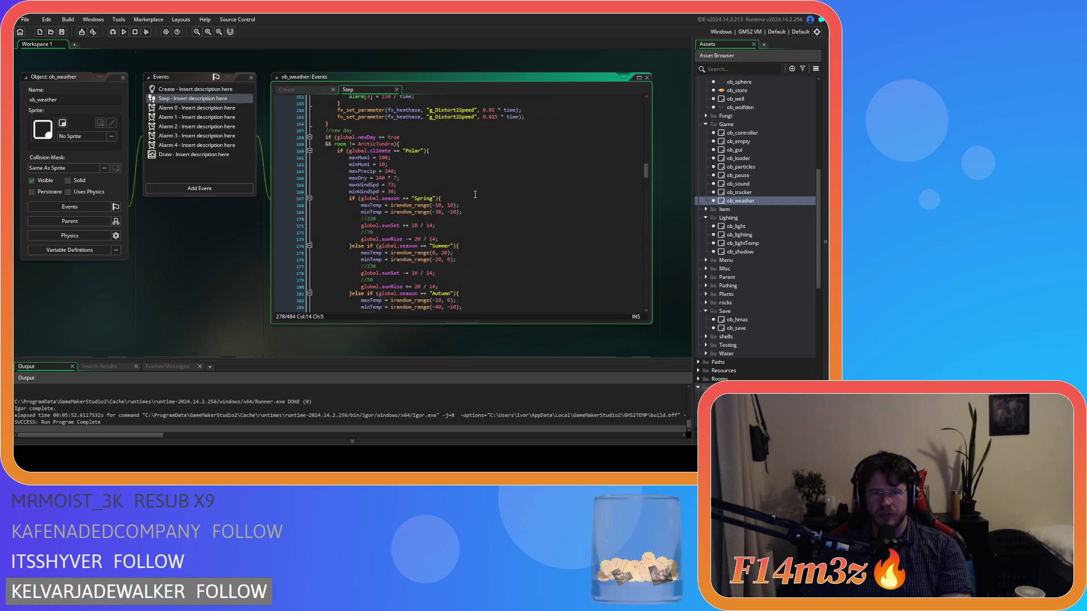
{"action": "scroll", "coordinate": [475, 194], "scroll_direction": "down", "scroll_amount": 3}
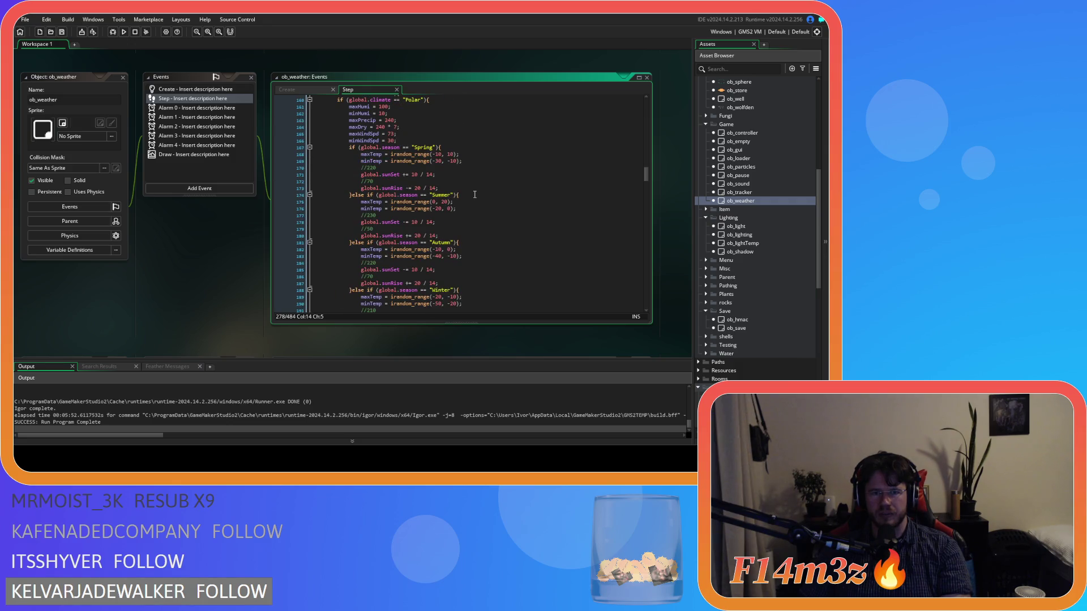
{"action": "scroll", "coordinate": [475, 194], "scroll_direction": "down", "scroll_amount": 20}
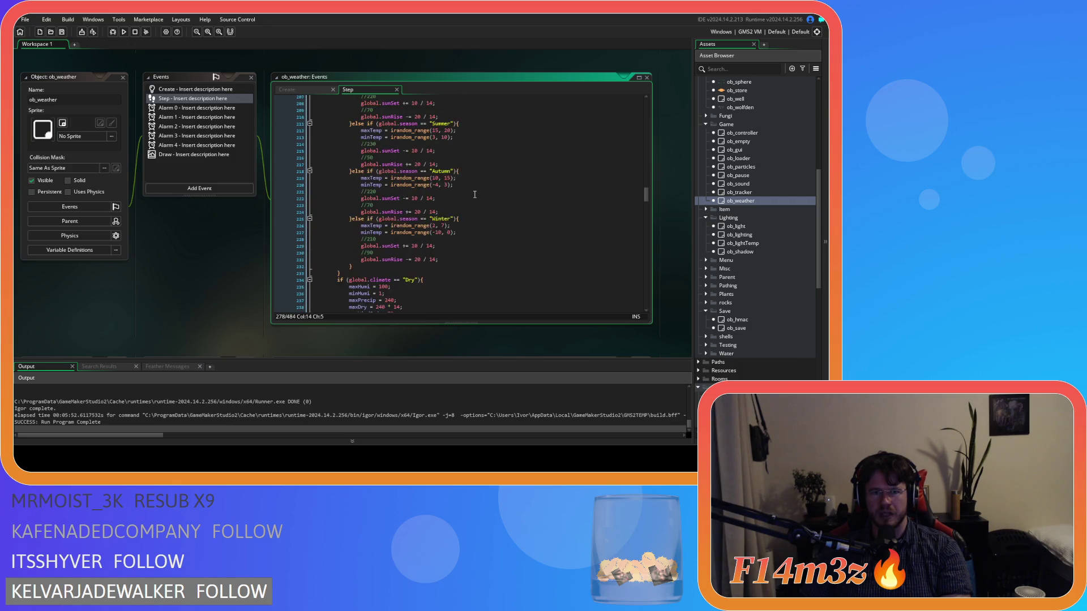
{"action": "scroll", "coordinate": [475, 194], "scroll_direction": "down", "scroll_amount": 9}
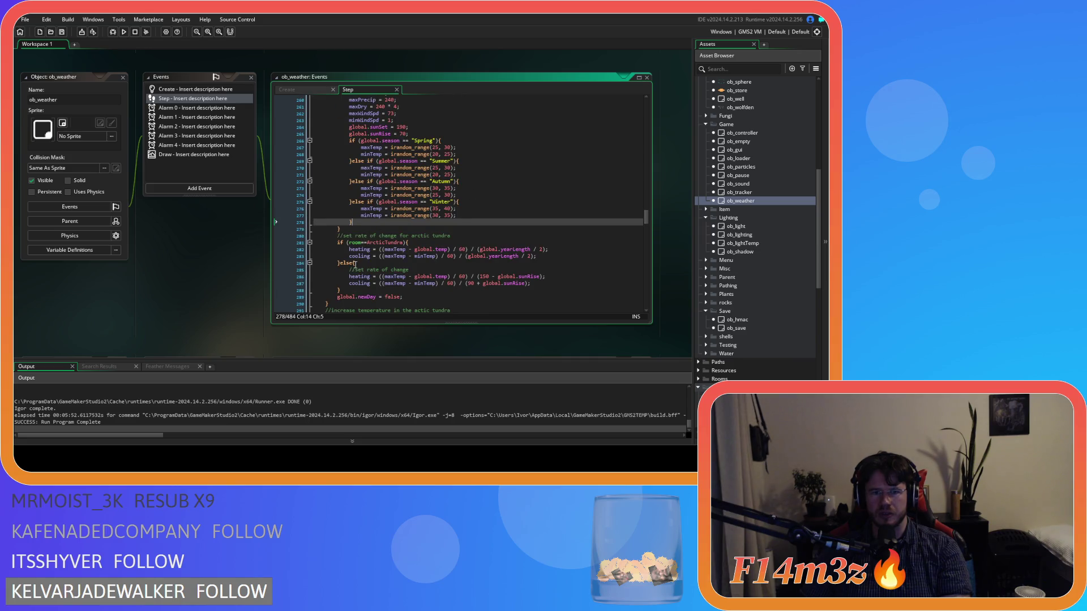
{"action": "scroll", "coordinate": [346, 304], "scroll_direction": "down", "scroll_amount": 4}
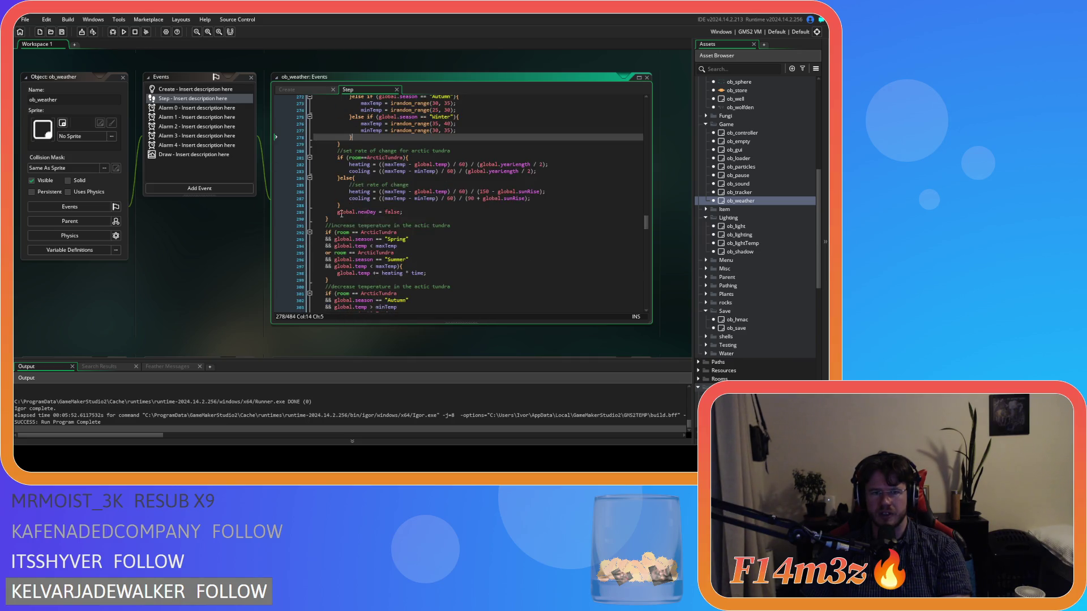
{"action": "left_click_drag", "start_coordinate": [338, 217], "coordinate": [334, 182]}
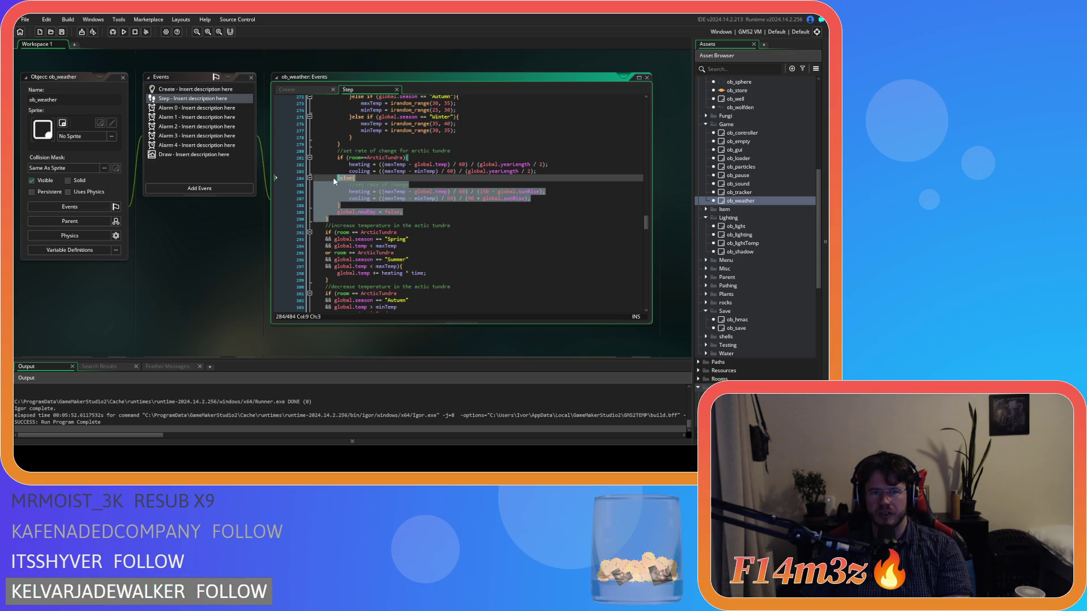
Copy the new-day reset code block from ob_weather's Step event.
{"action": "left_click", "coordinate": [415, 213]}
{"action": "mouse_move", "coordinate": [410, 211]}
{"action": "left_mouse_down"}
{"action": "mouse_move", "coordinate": [334, 204]}
{"action": "mouse_move", "coordinate": [339, 132]}
{"action": "left_mouse_up"}
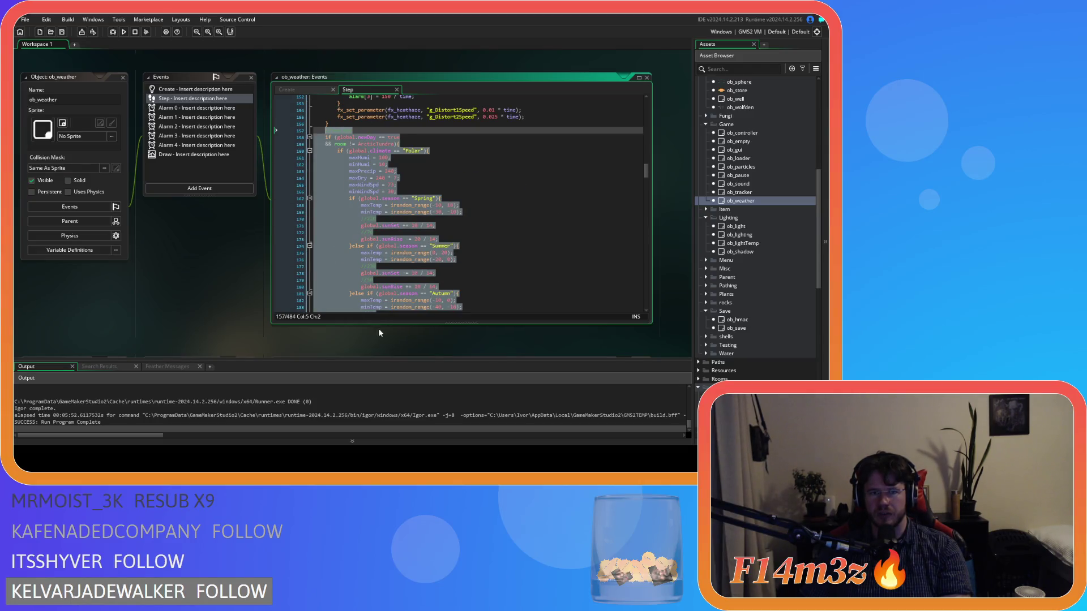
{"action": "right_click", "coordinate": [349, 222]}
{"action": "left_click", "coordinate": [367, 235]}
Paste the new-day code over the block near the Create event's end and de-indent it one level.
{"action": "left_click", "coordinate": [310, 90]}
{"action": "left_click", "coordinate": [426, 204]}
{"action": "scroll", "coordinate": [426, 208], "scroll_direction": "down", "scroll_amount": 20}
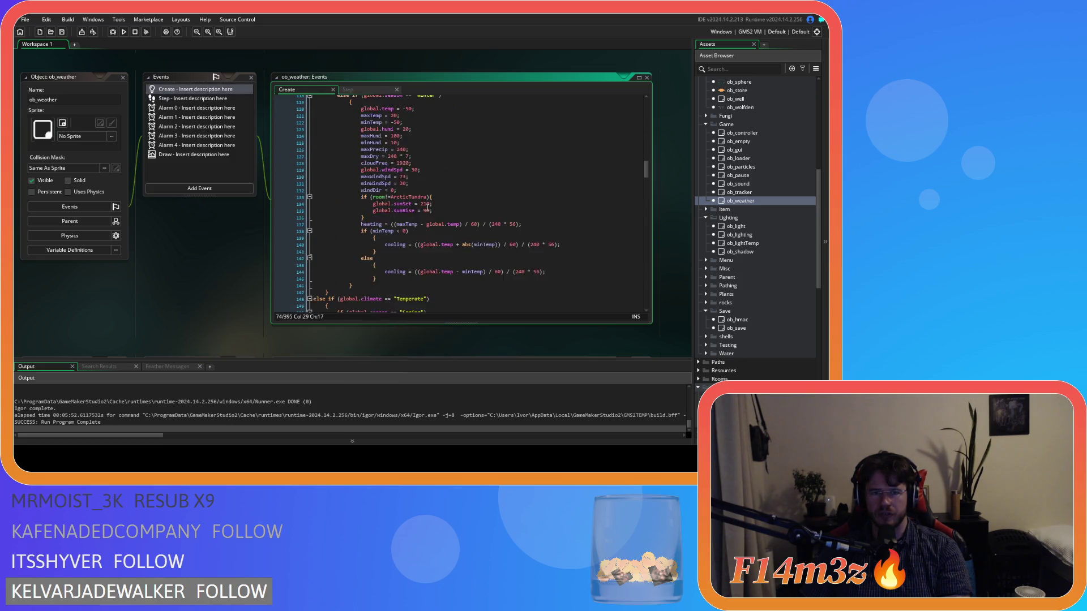
{"action": "scroll", "coordinate": [324, 214], "scroll_direction": "down", "scroll_amount": 20}
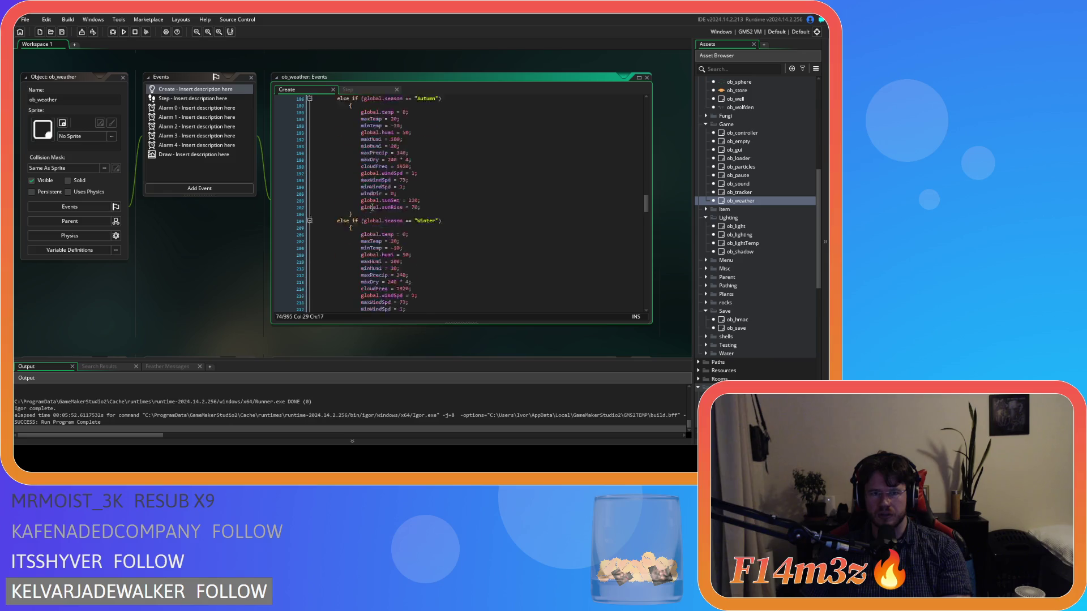
{"action": "scroll", "coordinate": [372, 208], "scroll_direction": "down", "scroll_amount": 20}
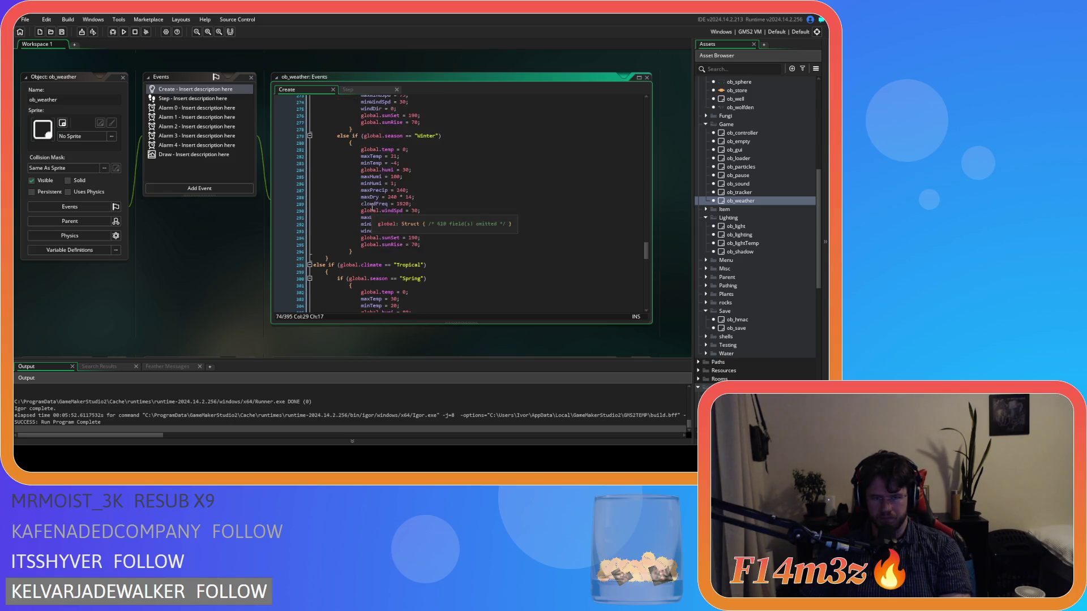
{"action": "scroll", "coordinate": [372, 207], "scroll_direction": "down", "scroll_amount": 9}
{"action": "left_click_drag", "start_coordinate": [313, 258], "coordinate": [313, 183]}
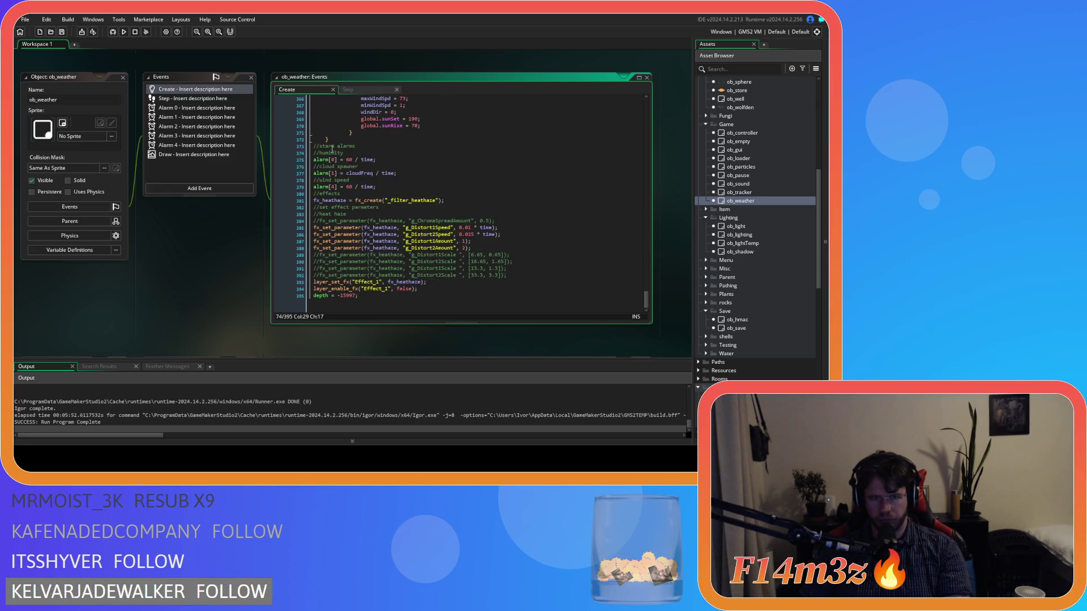
{"action": "mouse_move", "coordinate": [309, 122]}
{"action": "left_mouse_down"}
{"action": "mouse_move", "coordinate": [342, 89]}
{"action": "mouse_move", "coordinate": [338, 70]}
{"action": "mouse_move", "coordinate": [290, 110]}
{"action": "mouse_move", "coordinate": [302, 158]}
{"action": "left_mouse_up"}
{"action": "key", "text": "ctrl+v"}
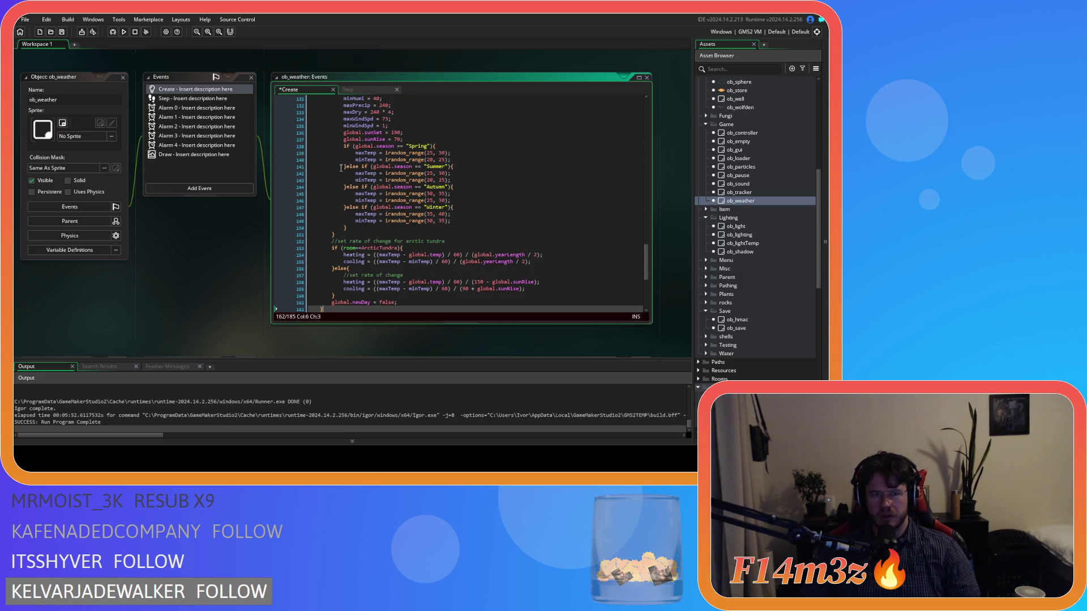
{"action": "mouse_move", "coordinate": [351, 238]}
{"action": "left_mouse_down"}
{"action": "mouse_move", "coordinate": [323, 91]}
{"action": "mouse_move", "coordinate": [321, 223]}
{"action": "left_mouse_up"}
{"action": "key", "text": "shift+Tab"}
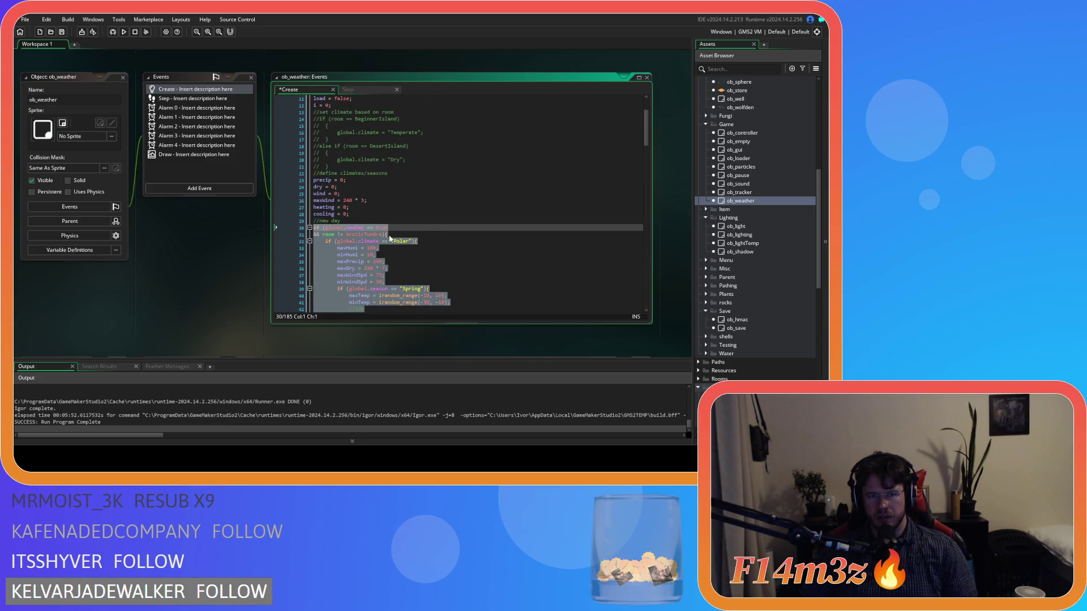
{"action": "left_click", "coordinate": [388, 235]}
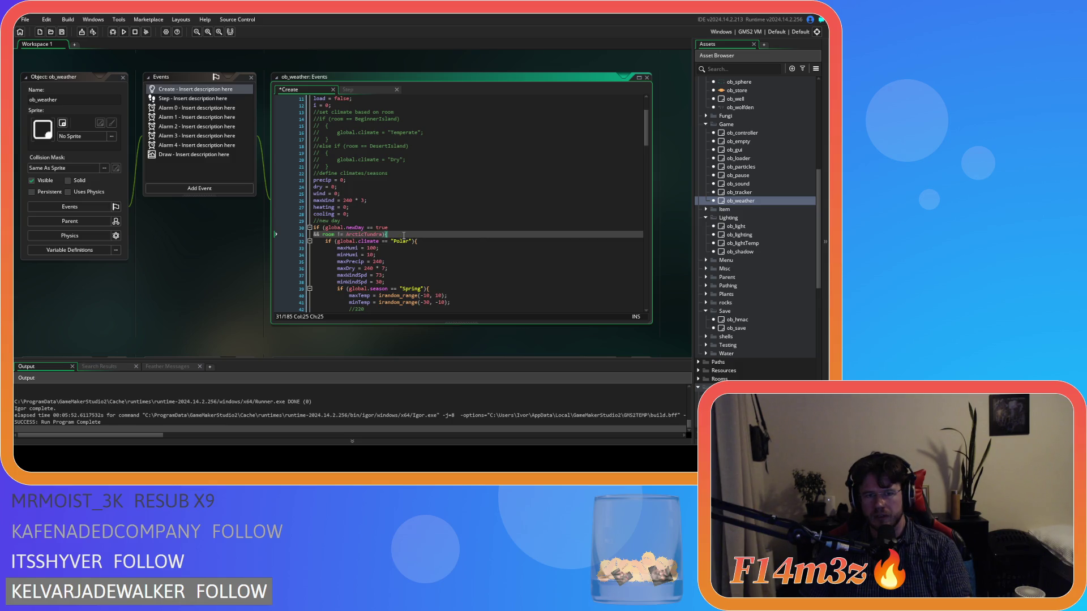
Scroll to the end of the Create code, then return to the Step event's Spring season check.
{"action": "scroll", "coordinate": [403, 235], "scroll_direction": "down", "scroll_amount": 3}
{"action": "scroll", "coordinate": [404, 235], "scroll_direction": "down", "scroll_amount": 20}
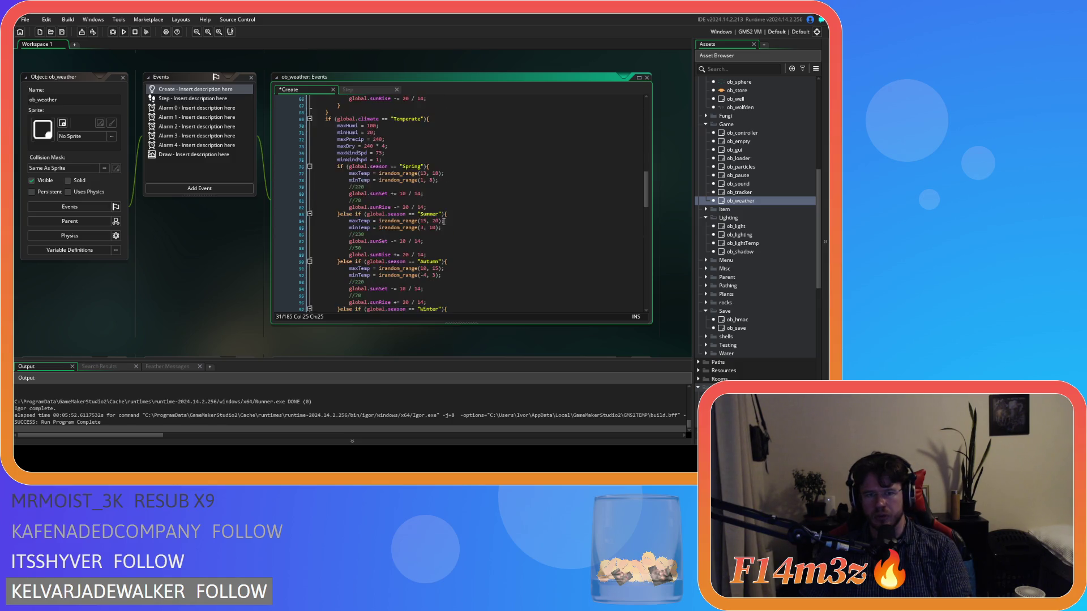
{"action": "scroll", "coordinate": [444, 222], "scroll_direction": "down", "scroll_amount": 6}
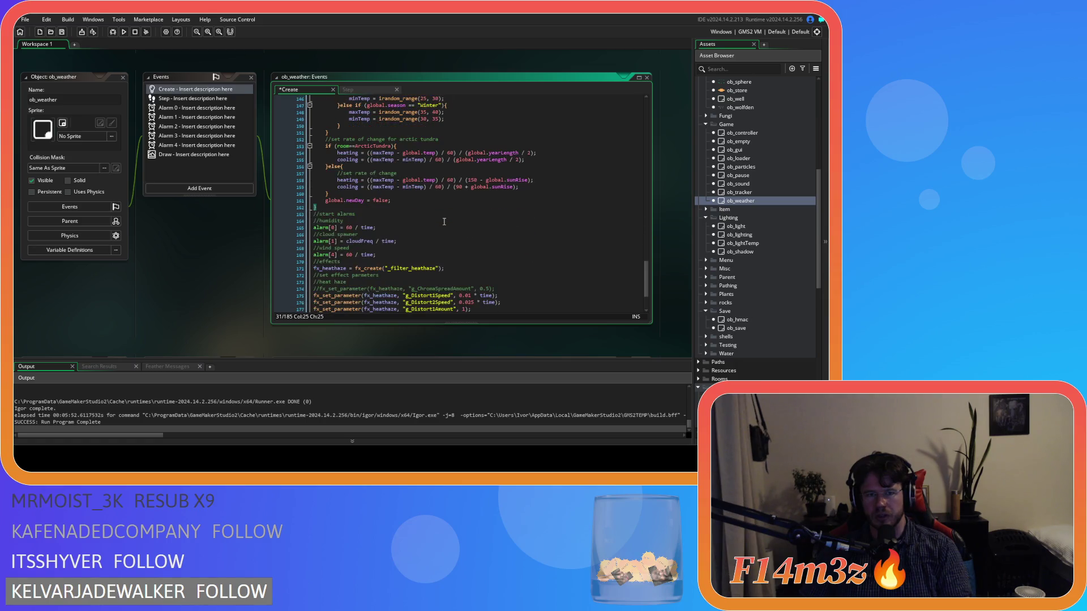
{"action": "left_click", "coordinate": [357, 90]}
{"action": "left_click", "coordinate": [453, 200]}
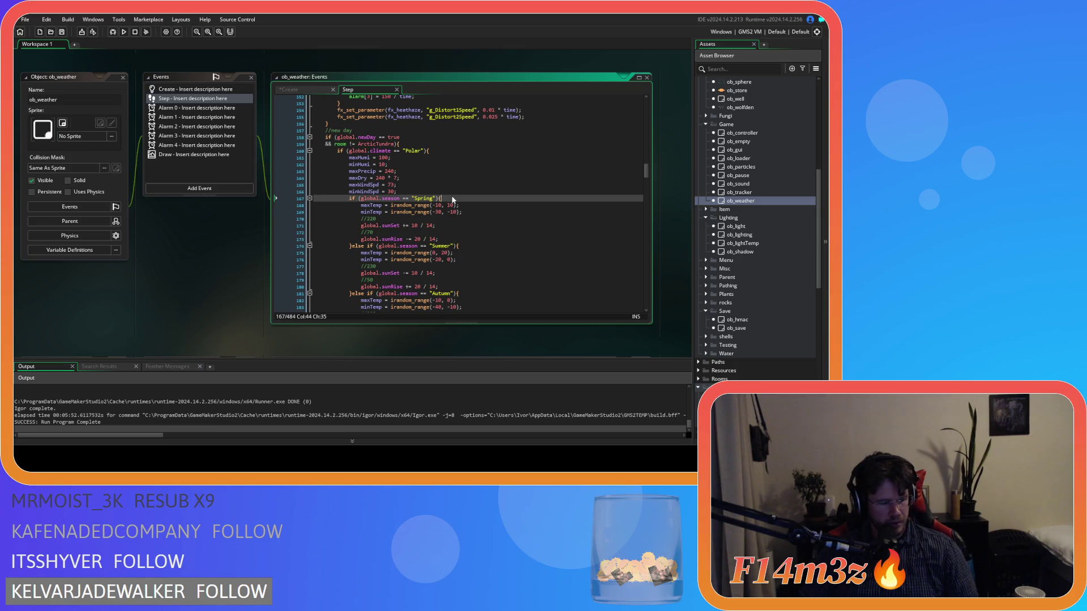
Scroll through ob_weather's Step code around the else branch.
{"action": "scroll", "coordinate": [452, 200], "scroll_direction": "down", "scroll_amount": 5}
{"action": "scroll", "coordinate": [453, 200], "scroll_direction": "down", "scroll_amount": 20}
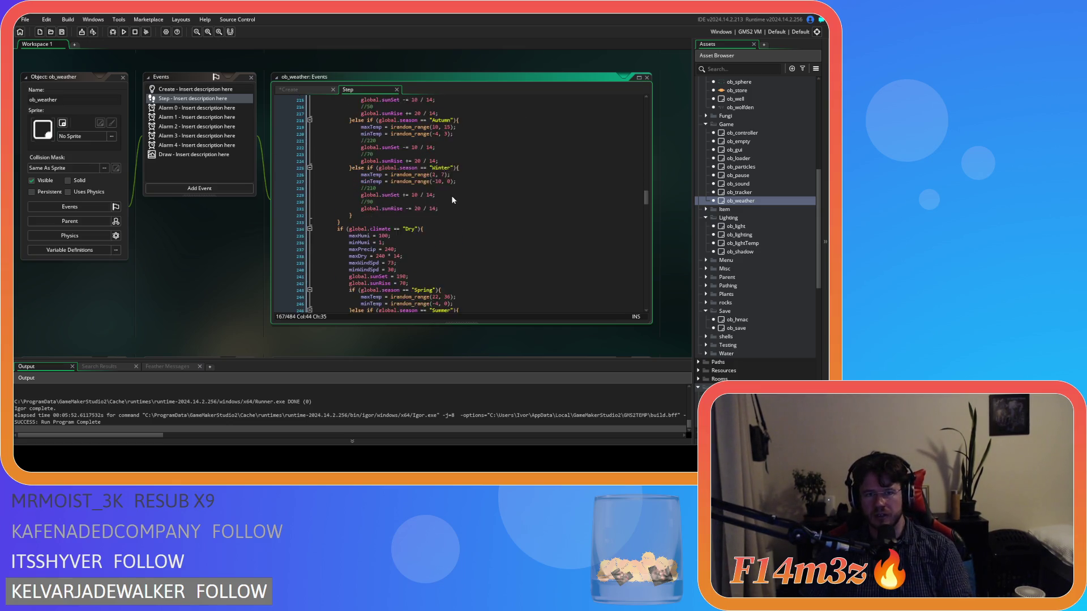
{"action": "scroll", "coordinate": [453, 200], "scroll_direction": "down", "scroll_amount": 20}
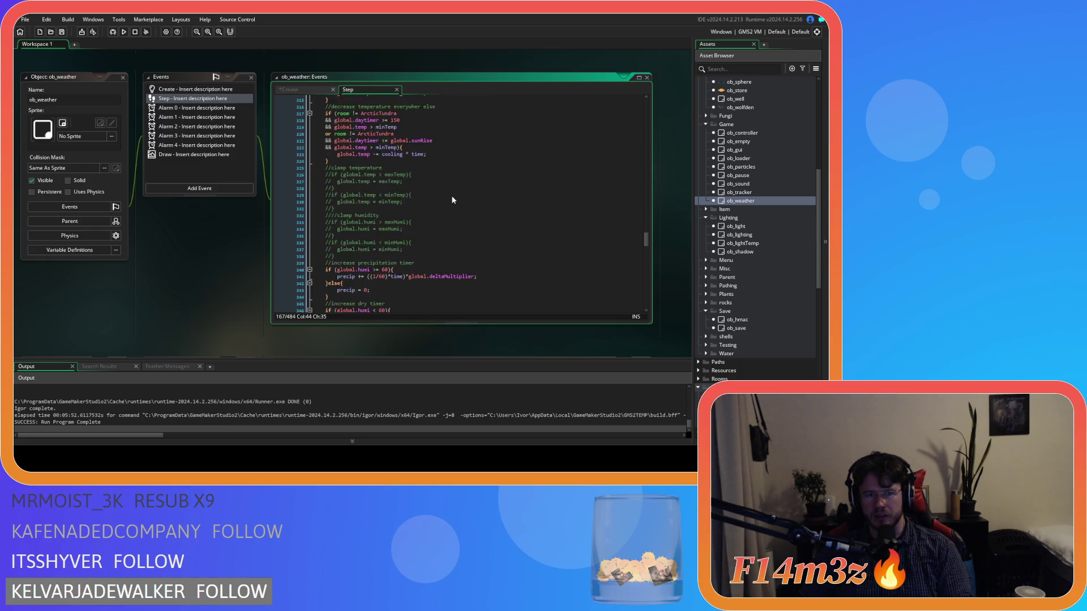
{"action": "scroll", "coordinate": [453, 200], "scroll_direction": "down", "scroll_amount": 14}
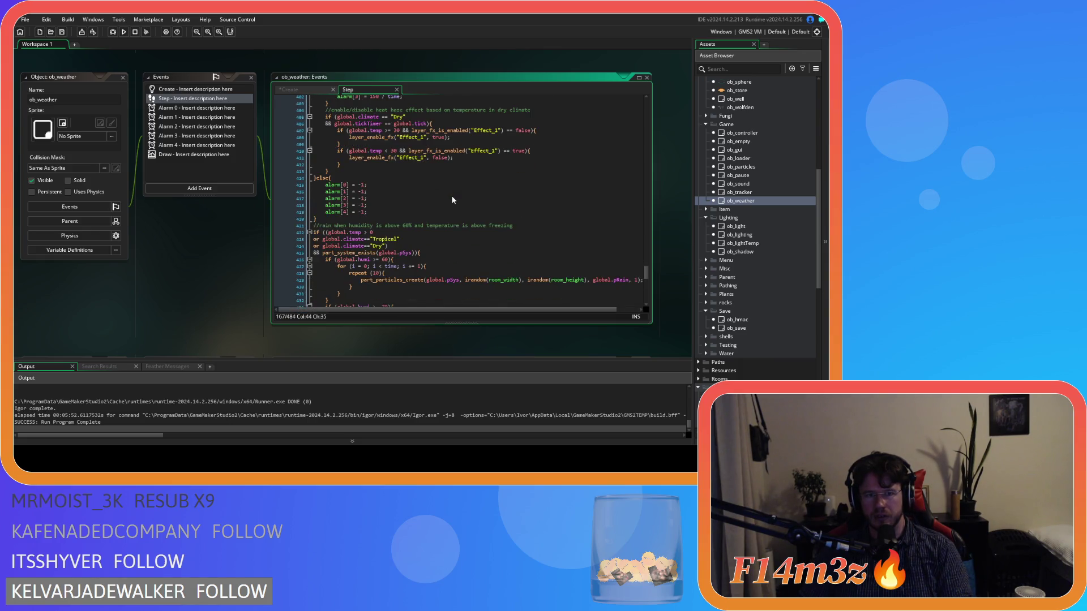
{"action": "left_click", "coordinate": [315, 178]}
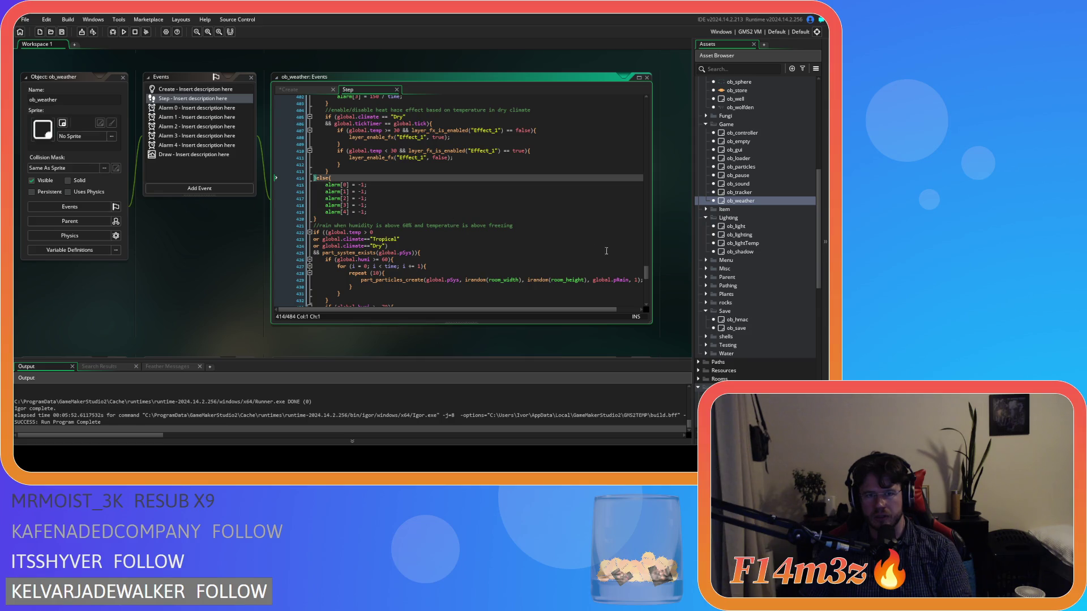
{"action": "scroll", "coordinate": [594, 250], "scroll_direction": "up", "scroll_amount": 20}
{"action": "scroll", "coordinate": [533, 252], "scroll_direction": "up", "scroll_amount": 20}
{"action": "scroll", "coordinate": [520, 260], "scroll_direction": "up", "scroll_amount": 20}
{"action": "scroll", "coordinate": [520, 263], "scroll_direction": "down", "scroll_amount": 8}
{"action": "scroll", "coordinate": [431, 204], "scroll_direction": "down", "scroll_amount": 4}
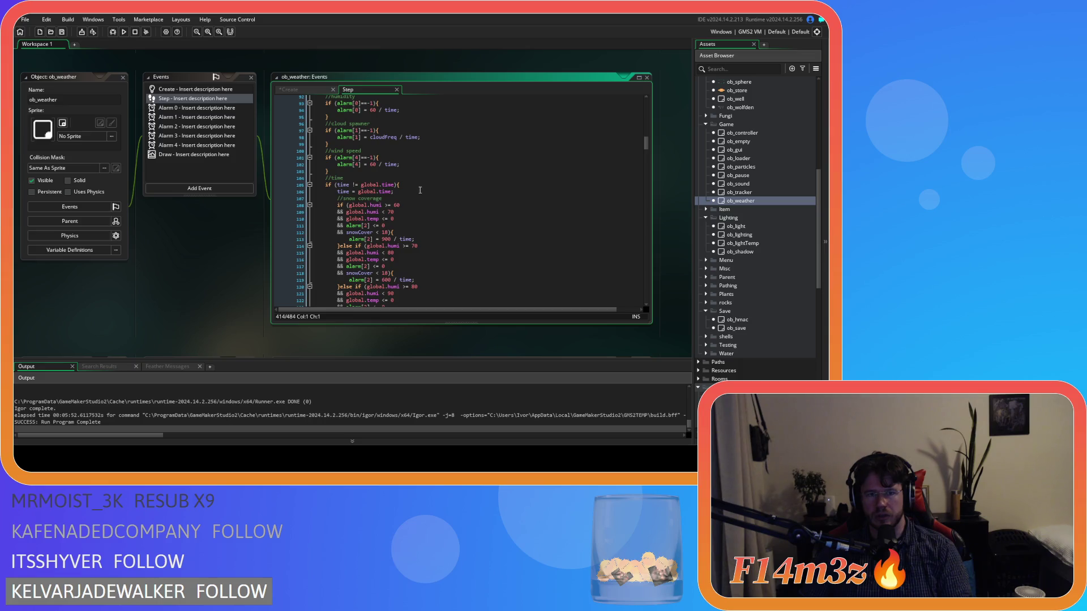
{"action": "scroll", "coordinate": [413, 183], "scroll_direction": "down", "scroll_amount": 17}
Place the caret in the global.newDay / room != ArcticTundra condition on lines 158–159.
{"action": "left_click", "coordinate": [419, 210]}
{"action": "scroll", "coordinate": [419, 210], "scroll_direction": "down", "scroll_amount": 5}
{"action": "left_click", "coordinate": [378, 103]}
{"action": "left_click", "coordinate": [347, 109]}
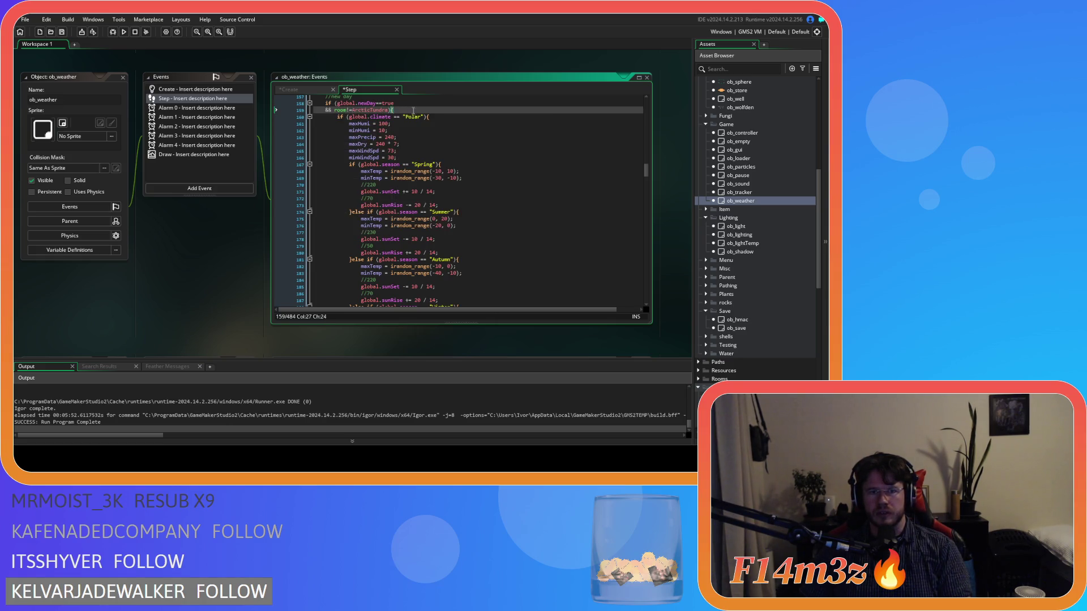
Scroll down through the rest of the Step code and open the ob_lighting object editor.
{"action": "scroll", "coordinate": [431, 154], "scroll_direction": "down", "scroll_amount": 2}
{"action": "scroll", "coordinate": [431, 164], "scroll_direction": "up", "scroll_amount": 2}
{"action": "scroll", "coordinate": [431, 164], "scroll_direction": "down", "scroll_amount": 20}
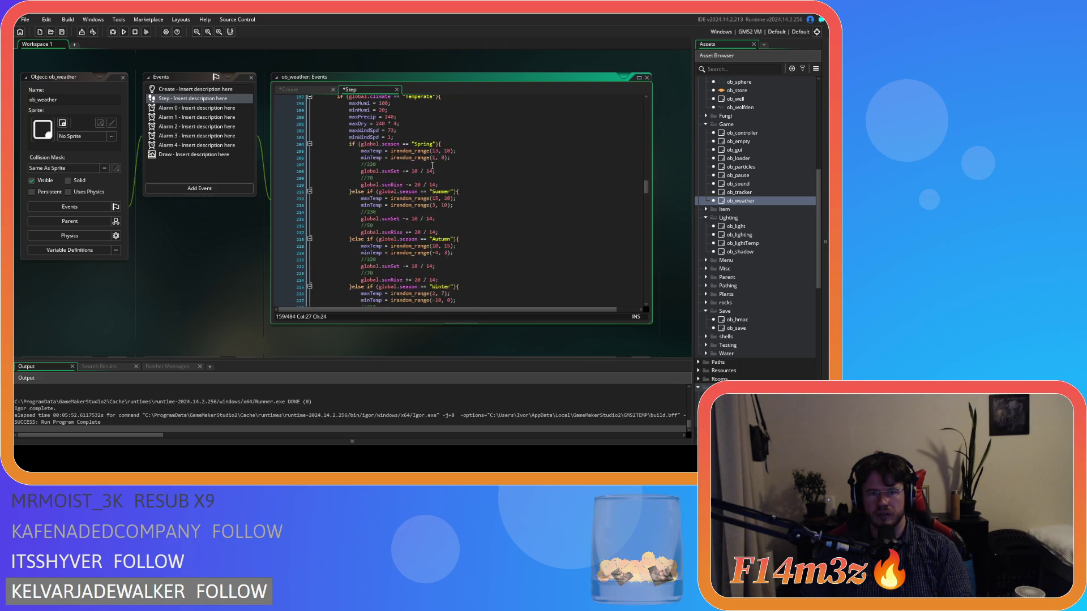
{"action": "scroll", "coordinate": [432, 166], "scroll_direction": "down", "scroll_amount": 16}
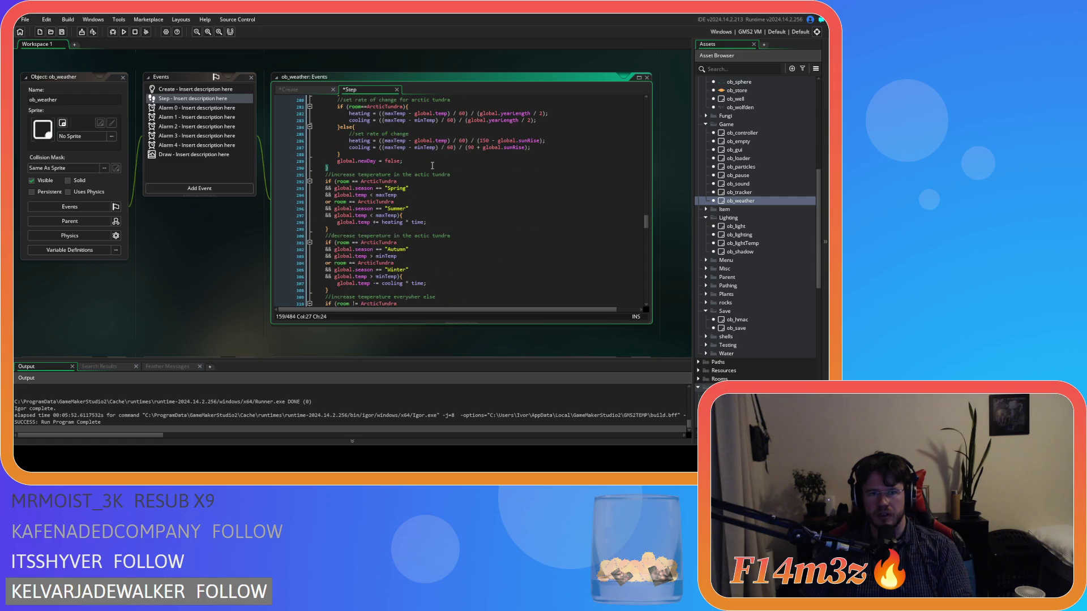
{"action": "scroll", "coordinate": [432, 165], "scroll_direction": "down", "scroll_amount": 3}
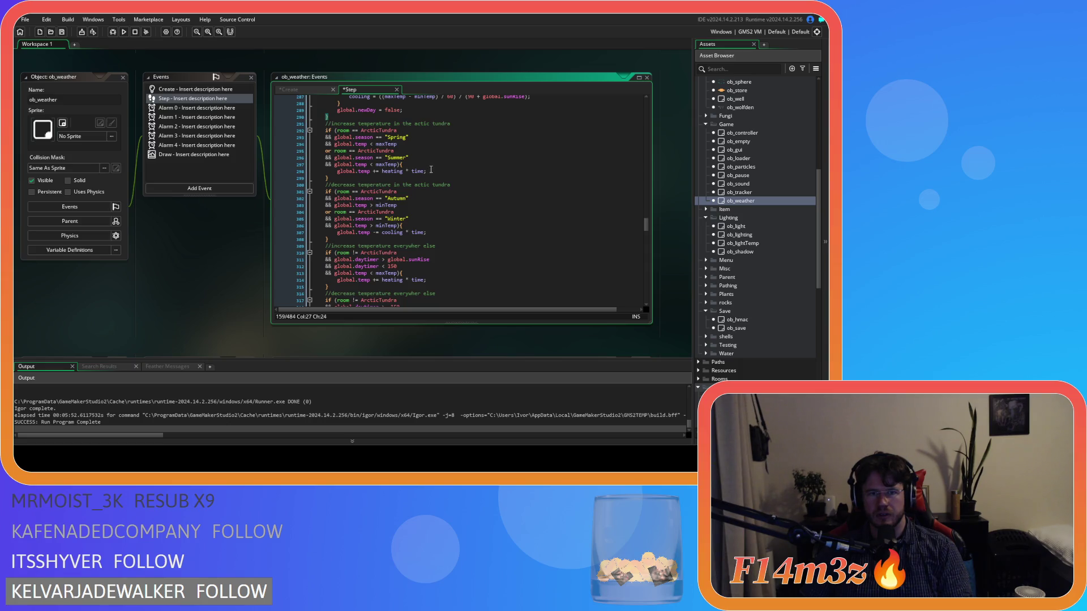
{"action": "scroll", "coordinate": [431, 169], "scroll_direction": "down", "scroll_amount": 14}
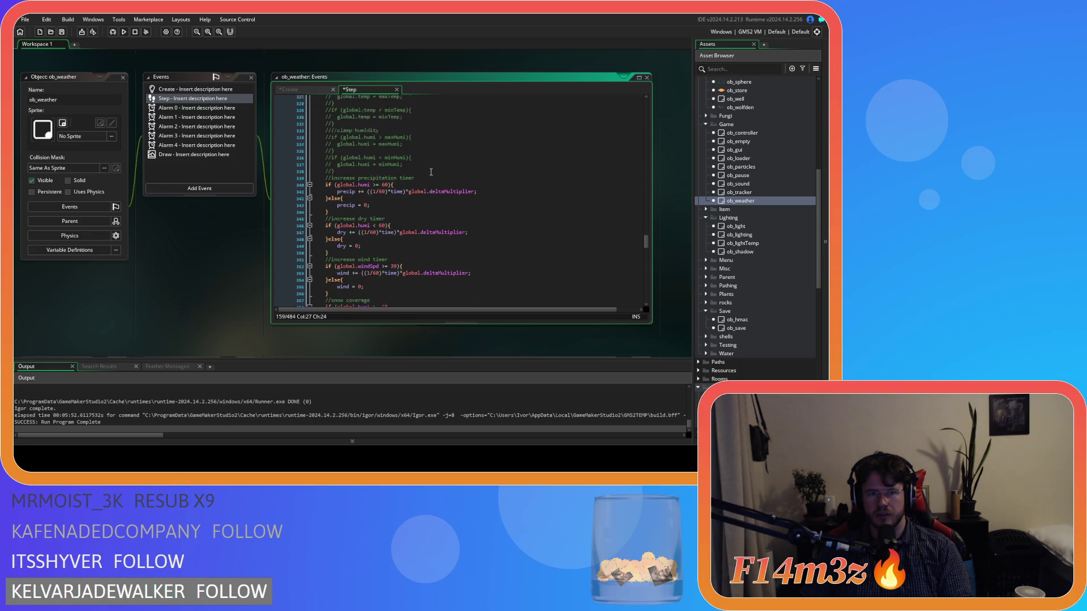
{"action": "scroll", "coordinate": [447, 193], "scroll_direction": "down", "scroll_amount": 7}
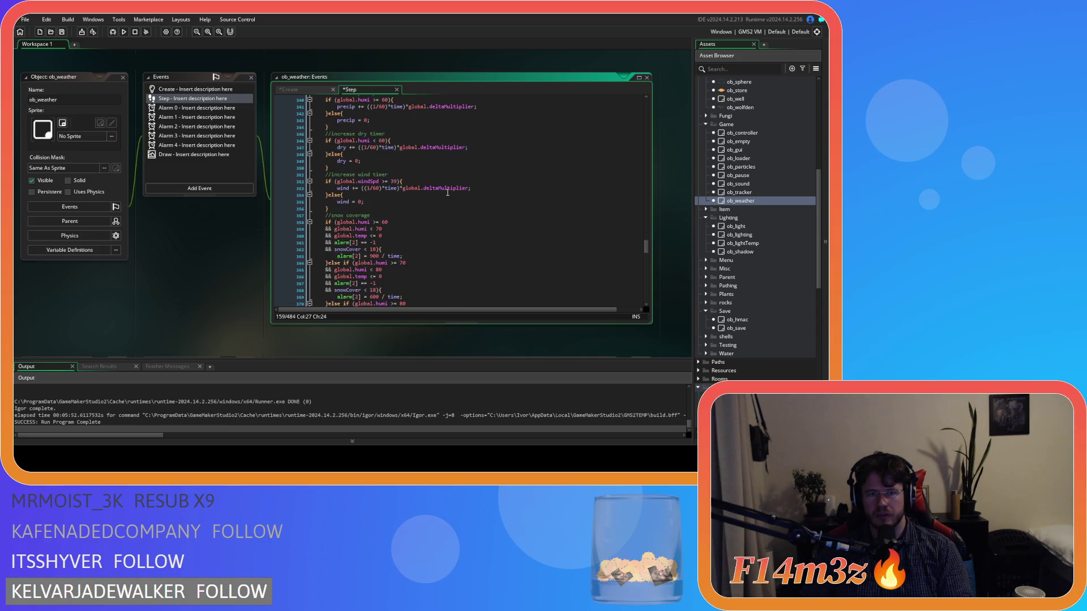
{"action": "scroll", "coordinate": [447, 193], "scroll_direction": "down", "scroll_amount": 10}
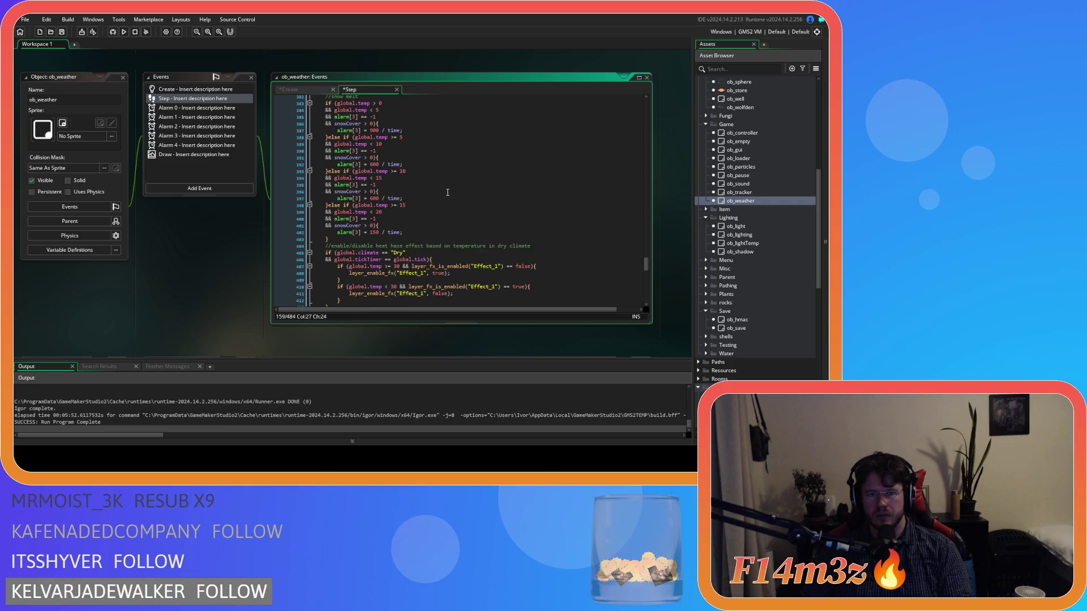
{"action": "scroll", "coordinate": [447, 192], "scroll_direction": "down", "scroll_amount": 8}
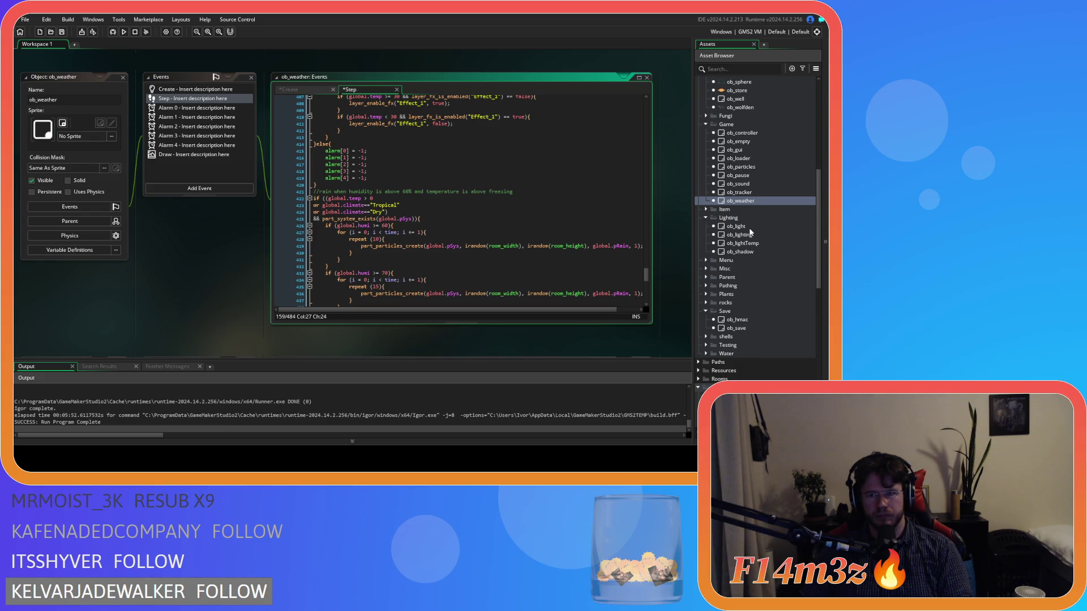
{"action": "double_click", "coordinate": [748, 235]}
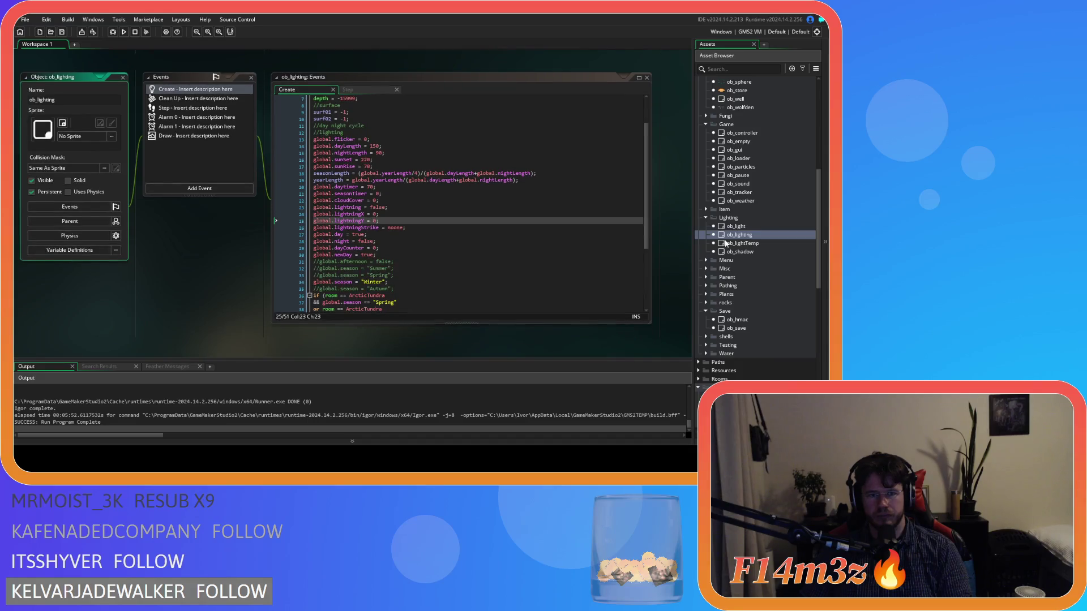
Scroll through ob_lighting's event code, including its Step event.
{"action": "scroll", "coordinate": [567, 231], "scroll_direction": "down", "scroll_amount": 4}
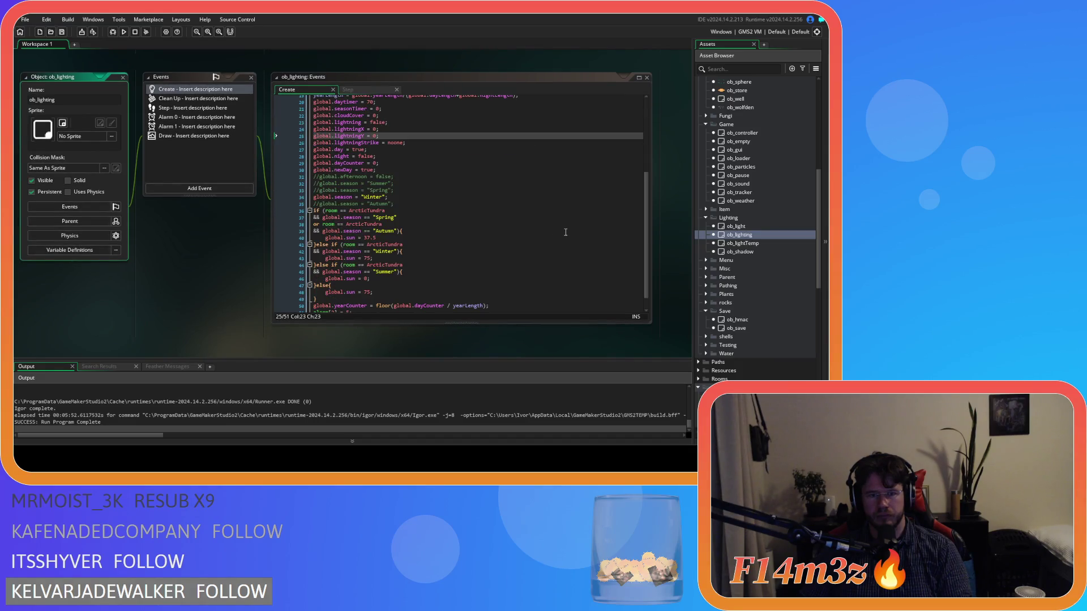
{"action": "scroll", "coordinate": [566, 233], "scroll_direction": "down", "scroll_amount": 1}
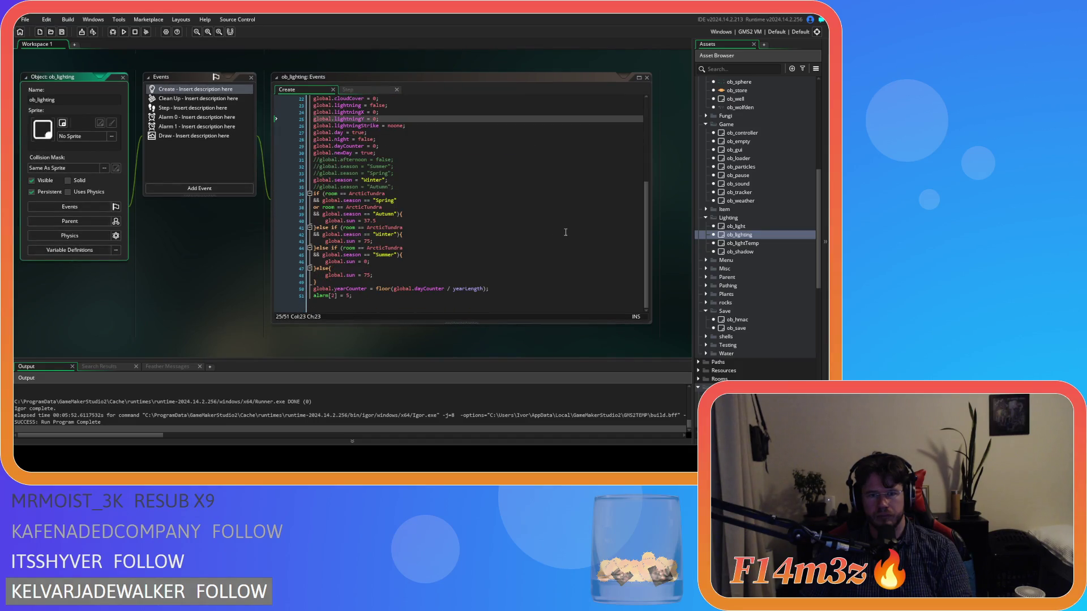
{"action": "left_click", "coordinate": [198, 107]}
{"action": "scroll", "coordinate": [530, 233], "scroll_direction": "down", "scroll_amount": 7}
{"action": "scroll", "coordinate": [529, 233], "scroll_direction": "down", "scroll_amount": 3}
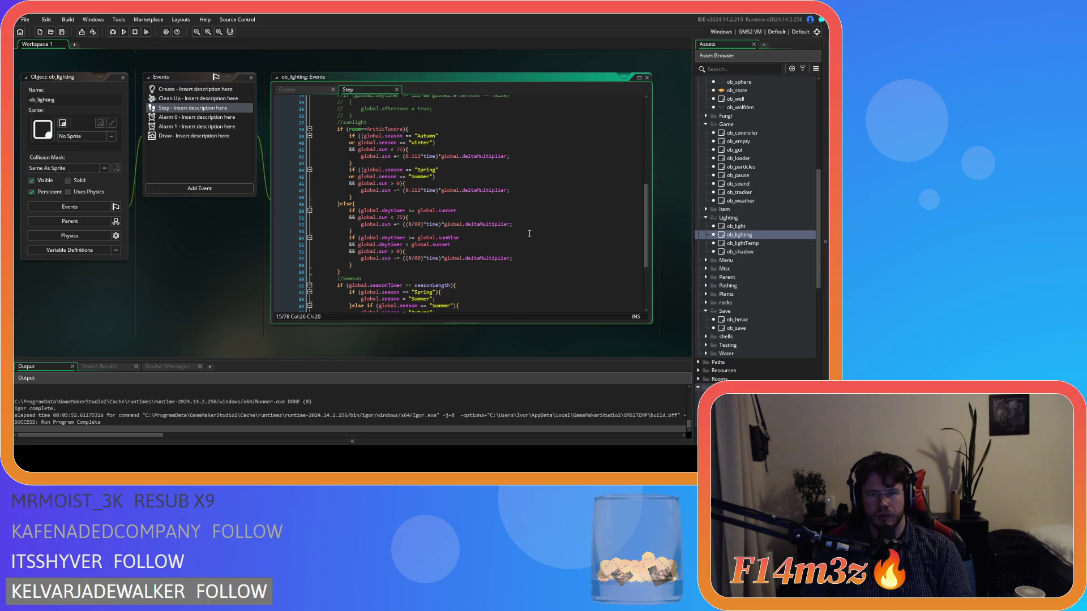
{"action": "mouse_move", "coordinate": [477, 224]}
{"action": "mouse_move", "coordinate": [486, 255]}
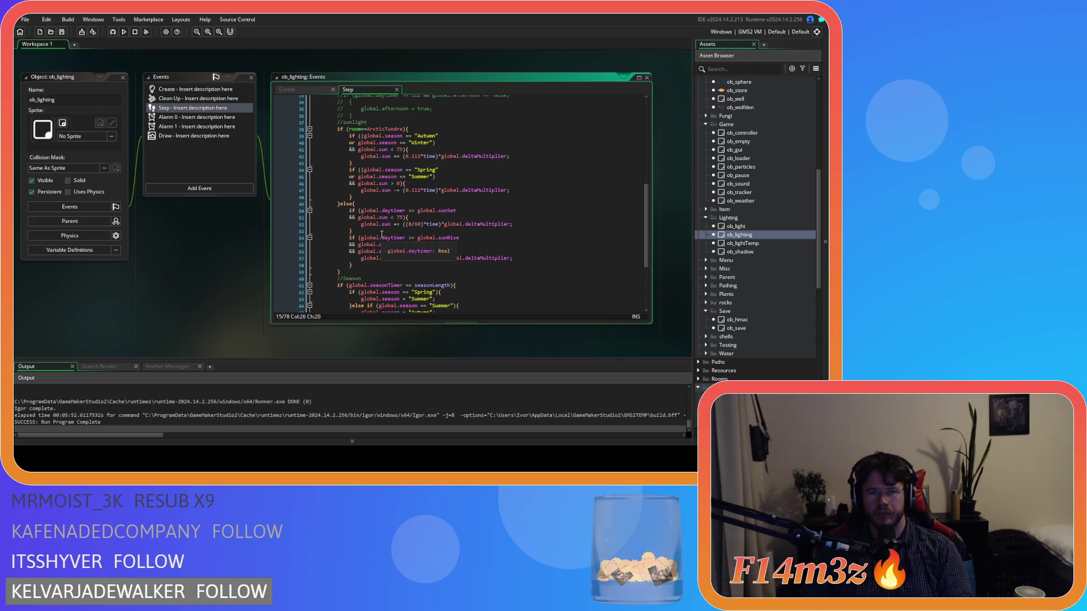
{"action": "scroll", "coordinate": [245, 269], "scroll_direction": "down", "scroll_amount": 8}
{"action": "scroll", "coordinate": [245, 275], "scroll_direction": "down", "scroll_amount": 4}
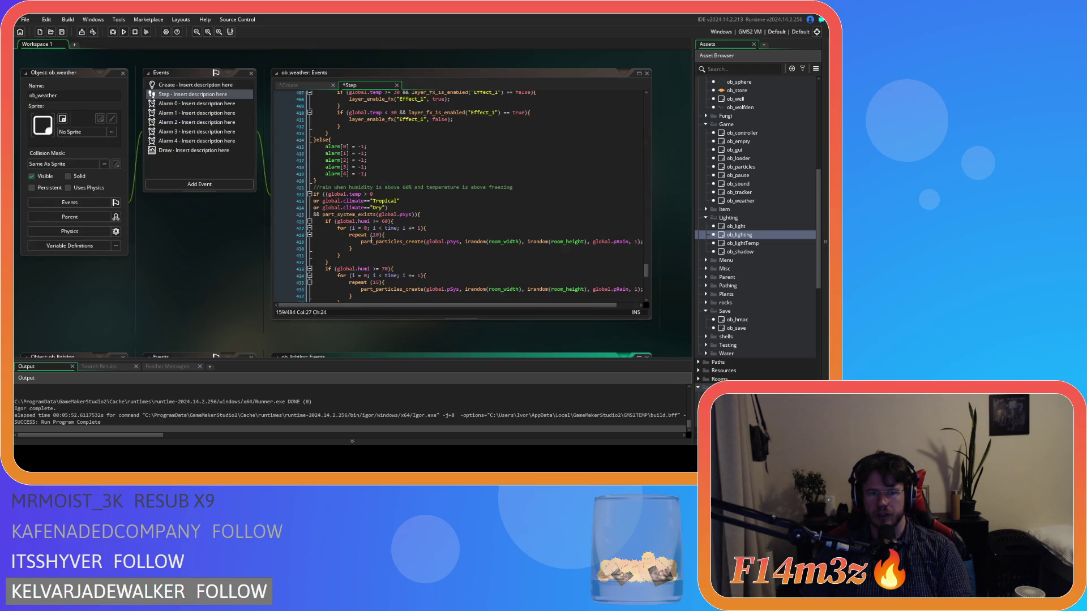
Return to ob_weather's Create event code and scroll through it.
{"action": "left_click", "coordinate": [299, 85]}
{"action": "scroll", "coordinate": [466, 228], "scroll_direction": "down", "scroll_amount": 5}
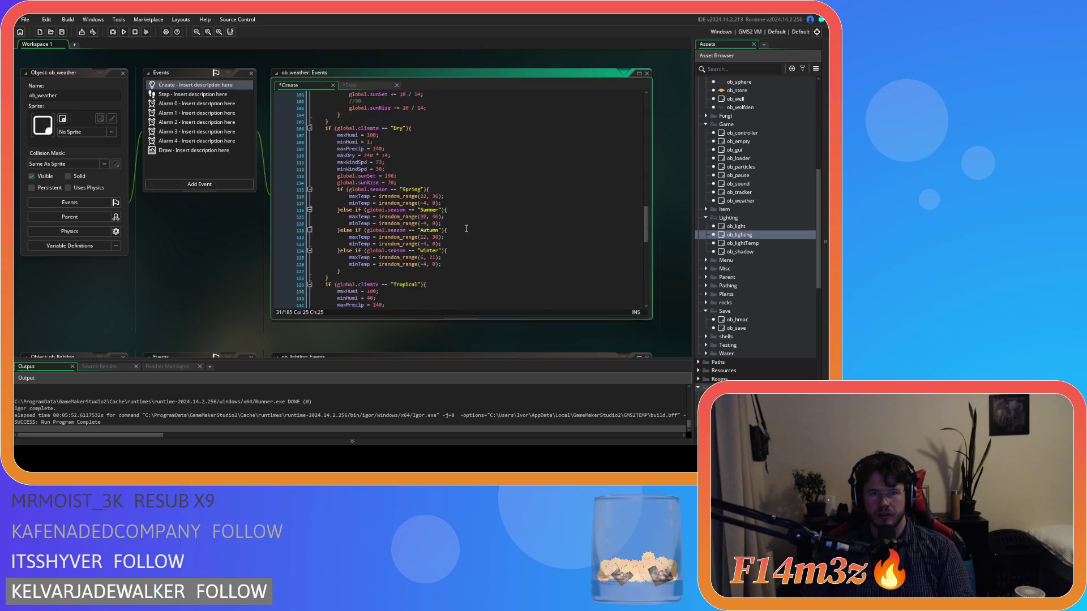
{"action": "scroll", "coordinate": [466, 228], "scroll_direction": "up", "scroll_amount": 15}
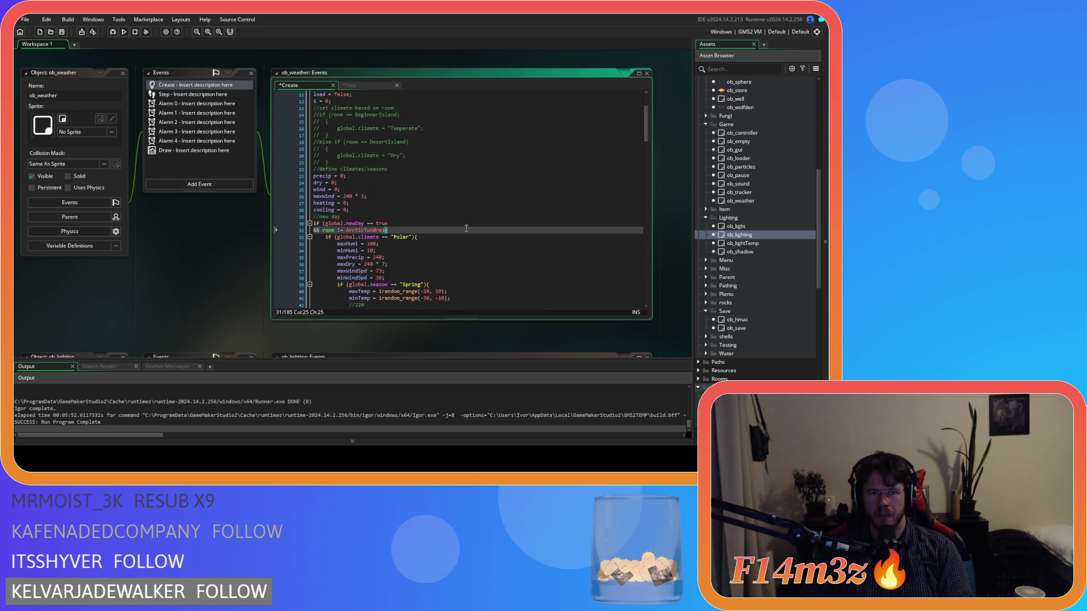
{"action": "scroll", "coordinate": [385, 229], "scroll_direction": "down", "scroll_amount": 20}
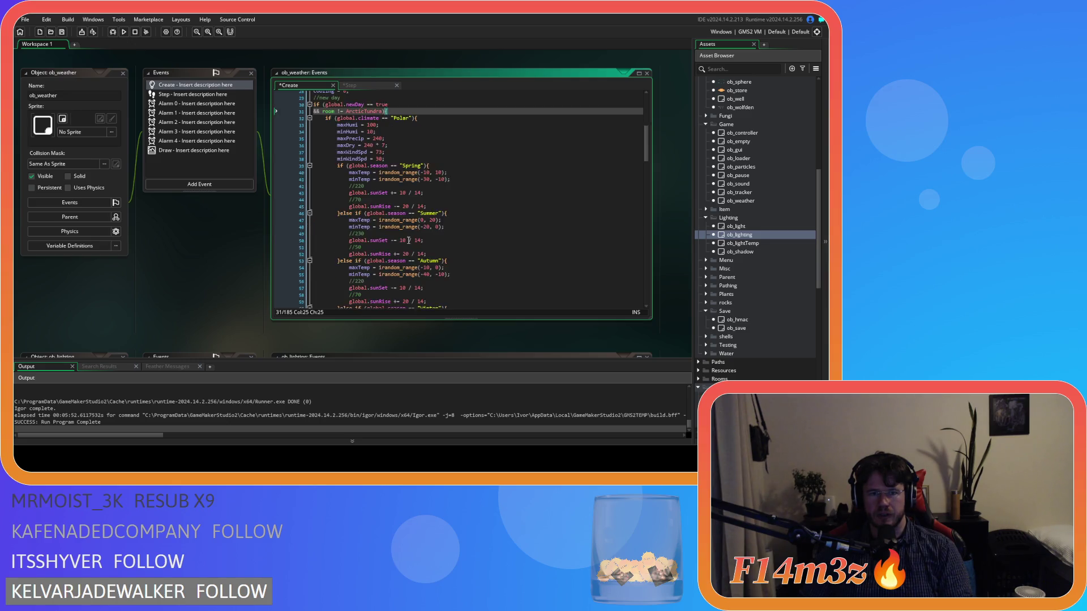
{"action": "scroll", "coordinate": [376, 236], "scroll_direction": "down", "scroll_amount": 3}
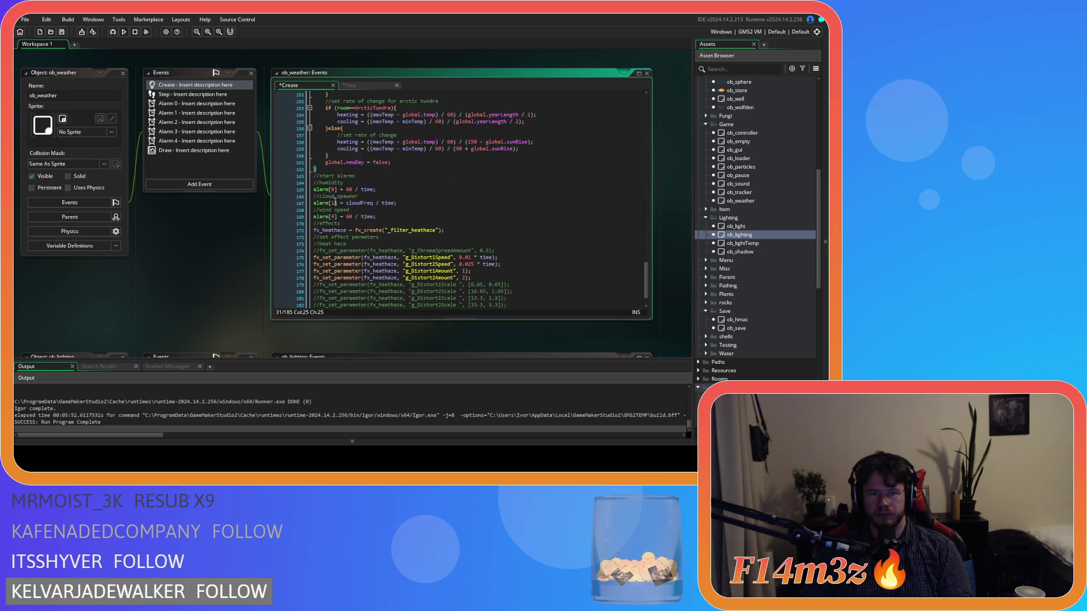
Delete the new-day block's closing lines and its two condition lines in the Create code.
{"action": "left_click_drag", "start_coordinate": [331, 168], "coordinate": [314, 161]}
{"action": "key", "text": "BackSpace"}
{"action": "mouse_move", "coordinate": [317, 204]}
{"action": "left_mouse_down"}
{"action": "mouse_move", "coordinate": [298, 136]}
{"action": "mouse_move", "coordinate": [287, 200]}
{"action": "left_mouse_up"}
{"action": "left_click", "coordinate": [404, 198]}
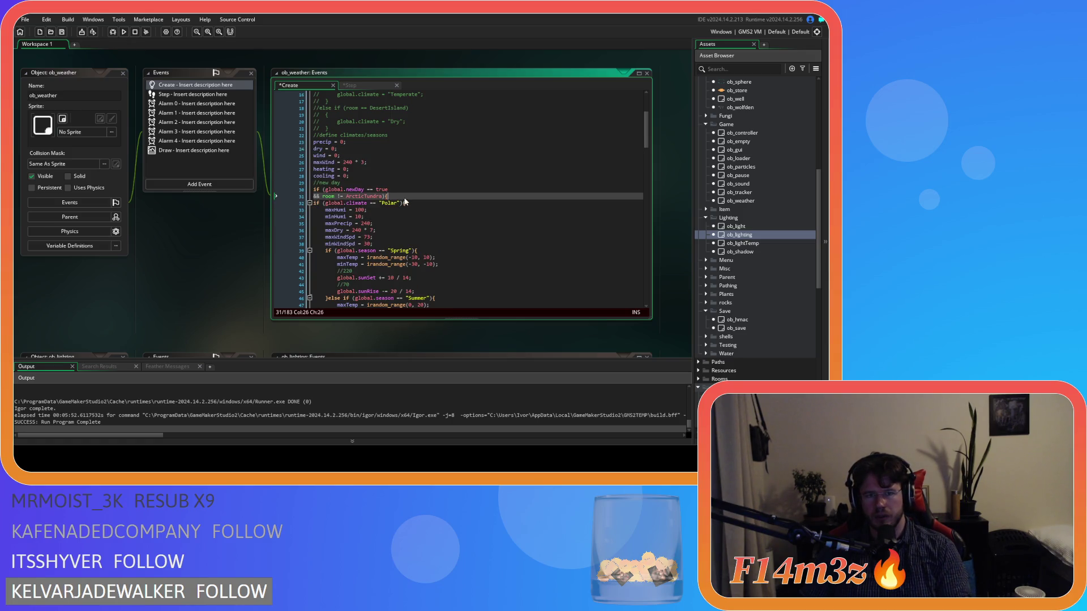
{"action": "left_click_drag", "start_coordinate": [393, 195], "coordinate": [313, 189]}
{"action": "key", "text": "BackSpace"}
{"action": "left_click", "coordinate": [450, 199]}
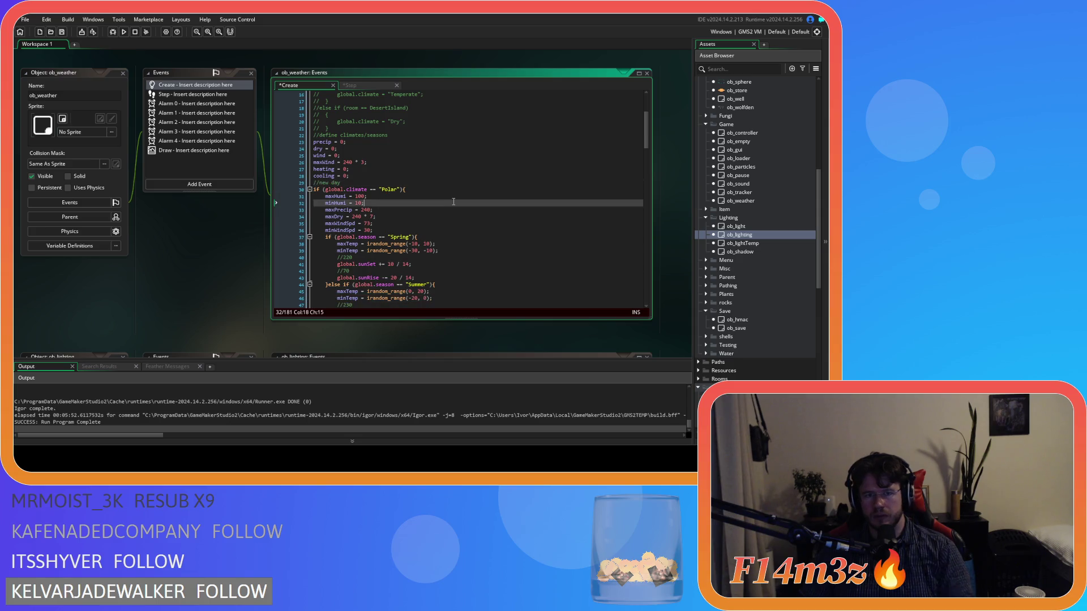
Paste the new-day condition above the Polar climate check, undo it, then view the Step code.
{"action": "left_click", "coordinate": [440, 192]}
{"action": "key", "text": "Home"}
{"action": "key", "text": "Return"}
{"action": "key", "text": "Up"}
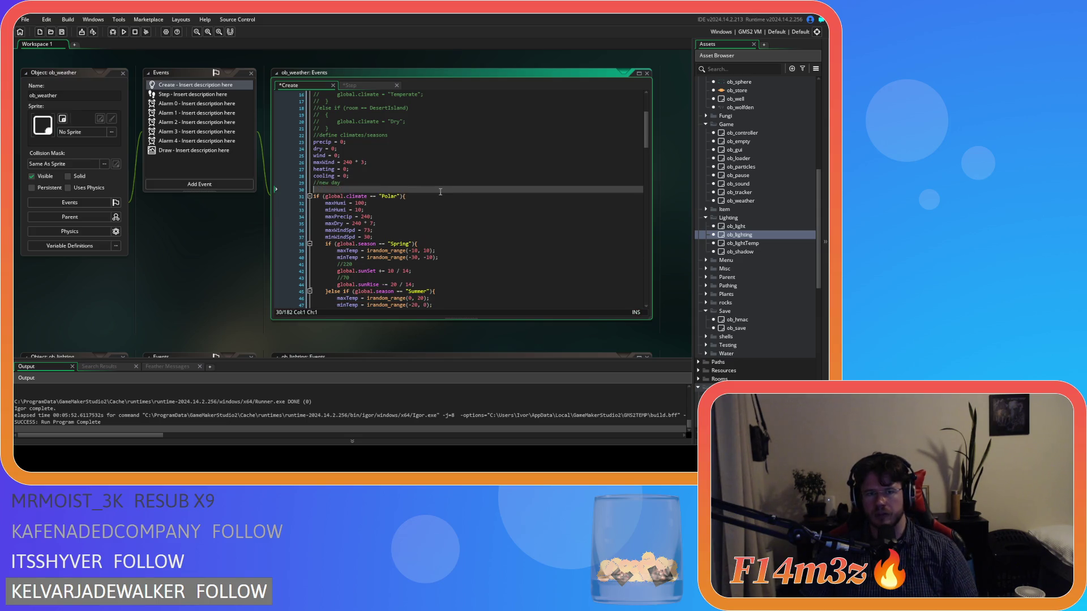
{"action": "type", "text": "if (global.newDay == true && room != ArcticTundra){"}
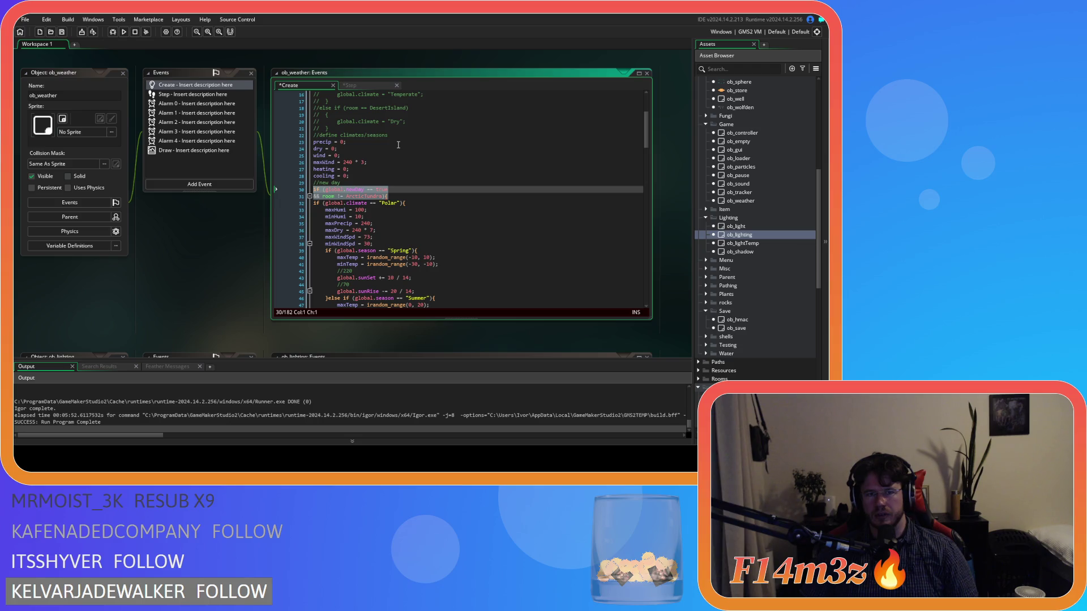
{"action": "key", "text": "ctrl+z"}
{"action": "key", "text": "ctrl+z"}
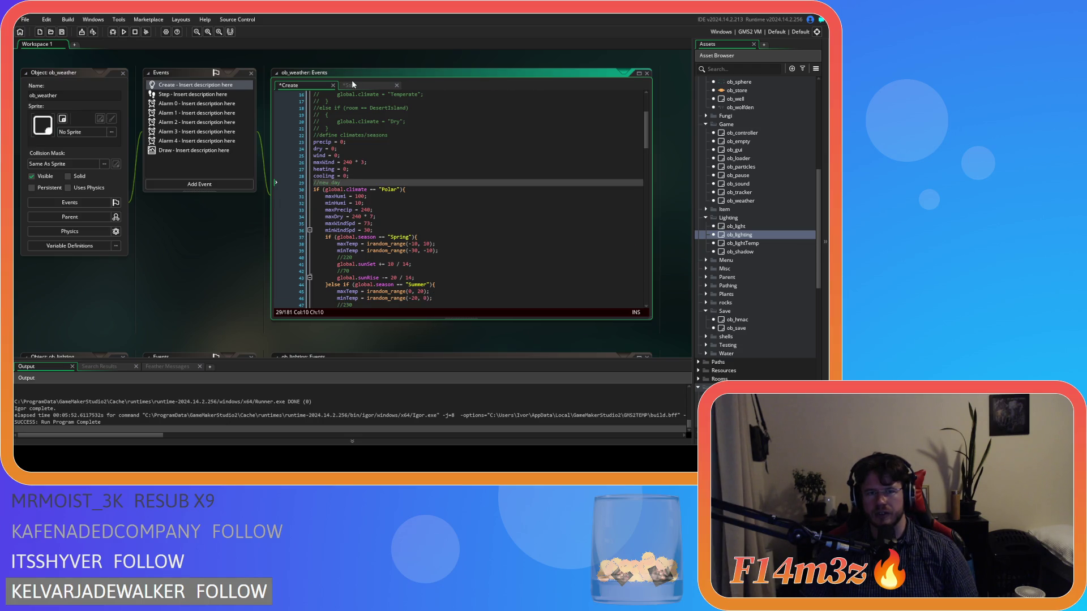
{"action": "left_click", "coordinate": [353, 85]}
{"action": "scroll", "coordinate": [612, 271], "scroll_direction": "down", "scroll_amount": 20}
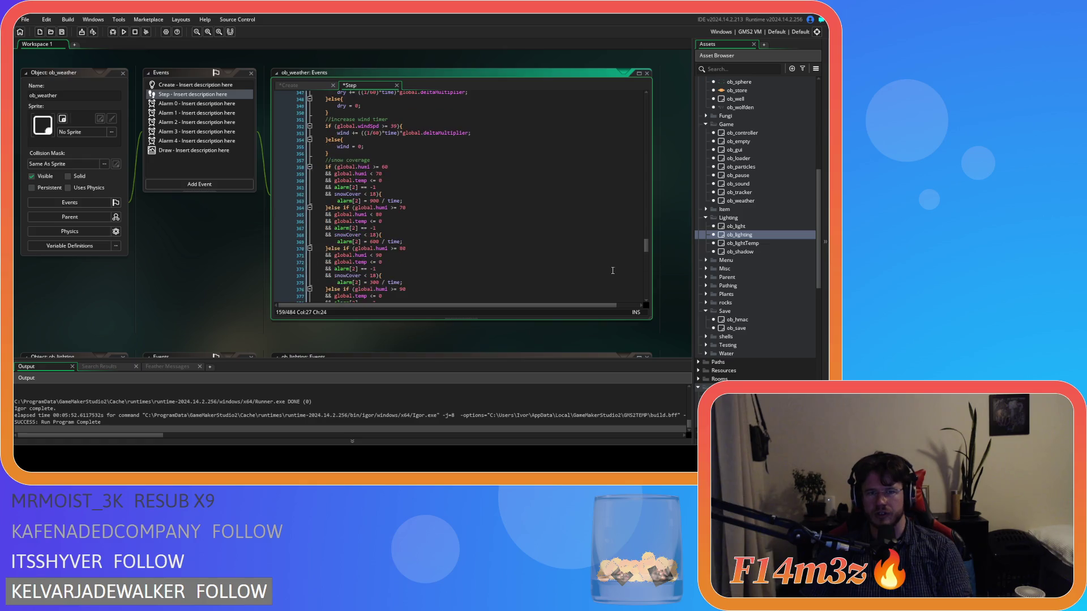
Scroll the Step code, then return to Create, add a line and select all code.
{"action": "mouse_move", "coordinate": [646, 246]}
{"action": "left_mouse_down"}
{"action": "mouse_move", "coordinate": [644, 156]}
{"action": "mouse_move", "coordinate": [646, 216]}
{"action": "left_mouse_up"}
{"action": "mouse_move", "coordinate": [643, 220]}
{"action": "left_mouse_down"}
{"action": "mouse_move", "coordinate": [636, 203]}
{"action": "mouse_move", "coordinate": [636, 212]}
{"action": "left_mouse_up"}
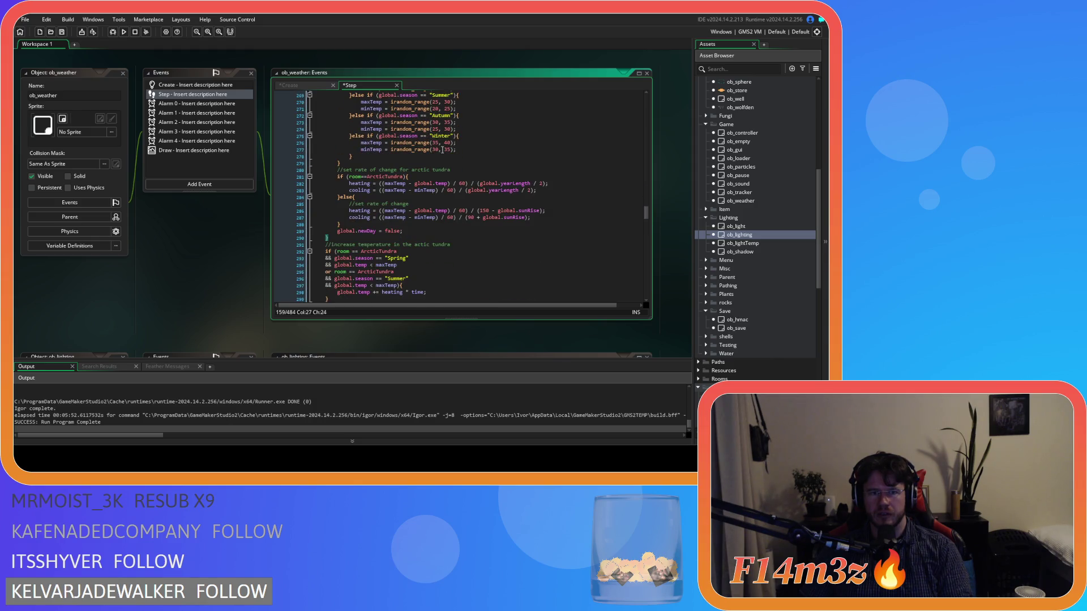
{"action": "left_click", "coordinate": [290, 85]}
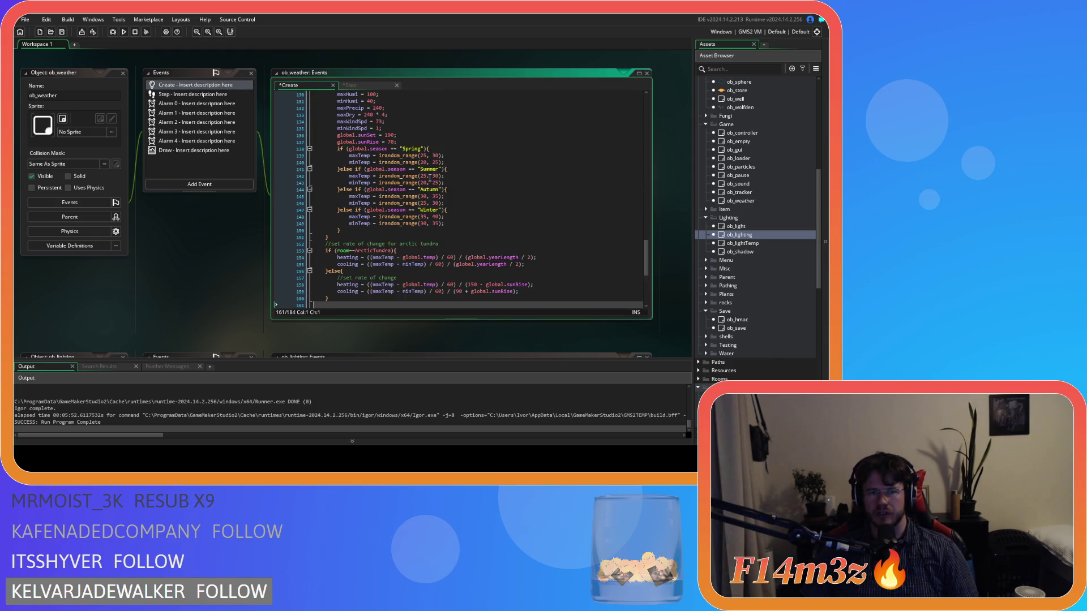
{"action": "key", "text": "Return"}
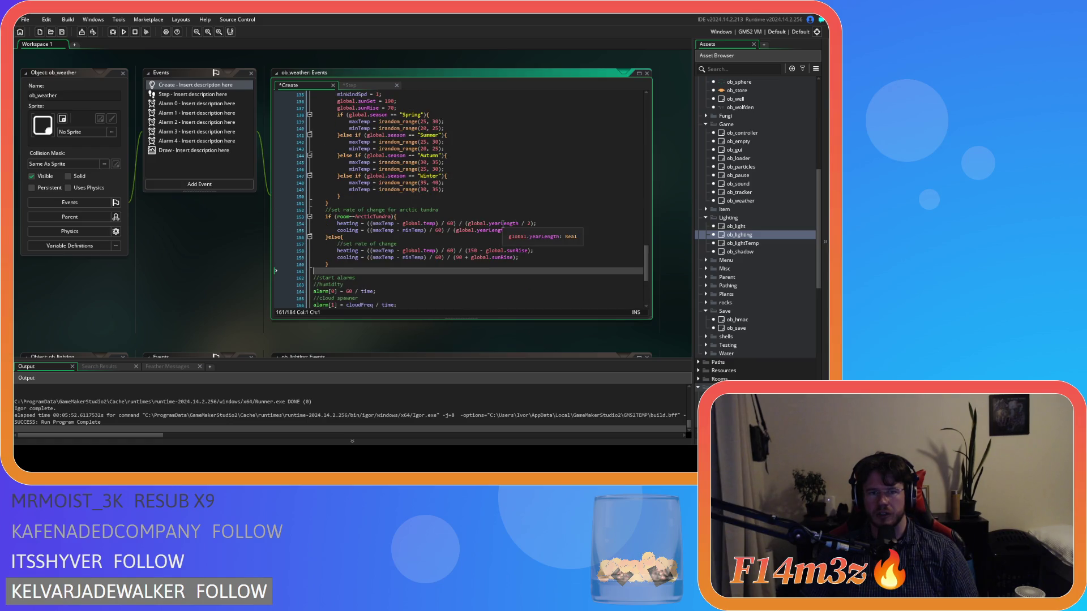
{"action": "key", "text": "ctrl+a"}
{"action": "scroll", "coordinate": [503, 224], "scroll_direction": "down", "scroll_amount": 20}
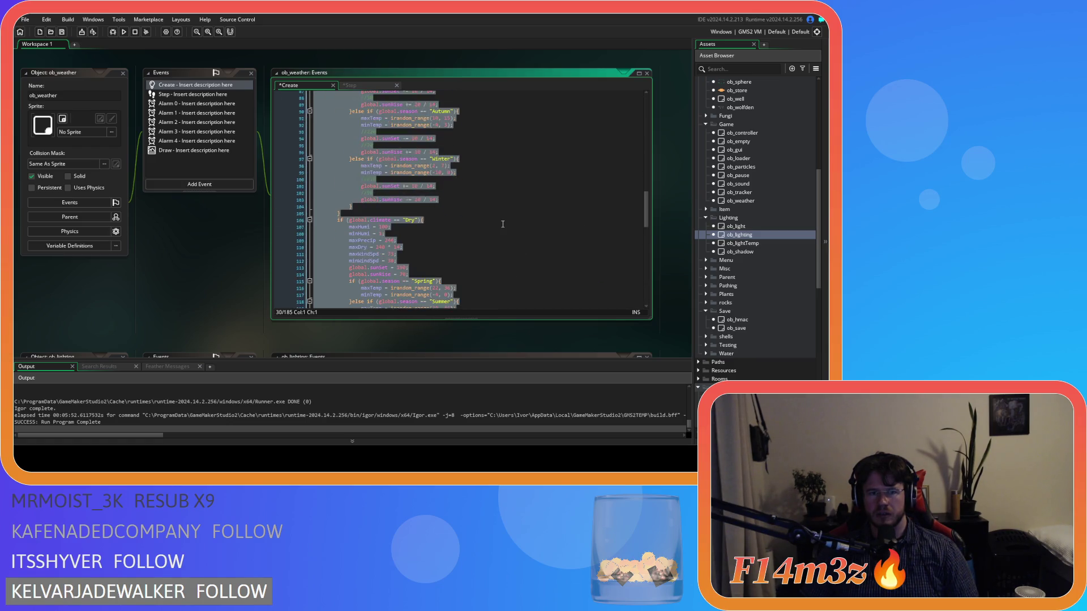
Inspect the arctic tundra cooling formula and select the global.newDay = false line.
{"action": "left_click", "coordinate": [502, 224]}
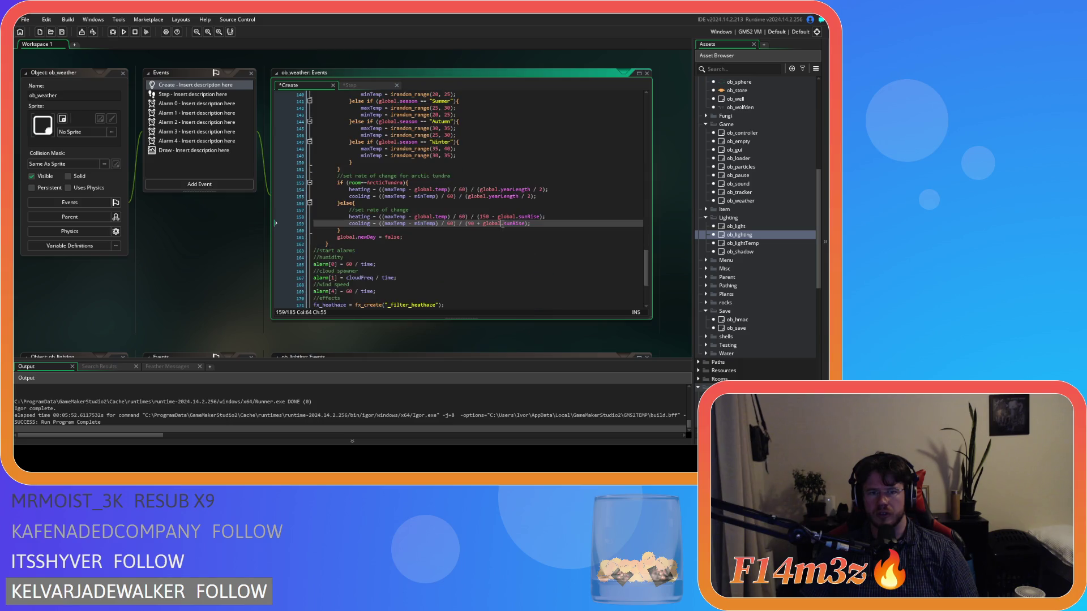
{"action": "left_click", "coordinate": [464, 183]}
{"action": "left_click", "coordinate": [447, 223]}
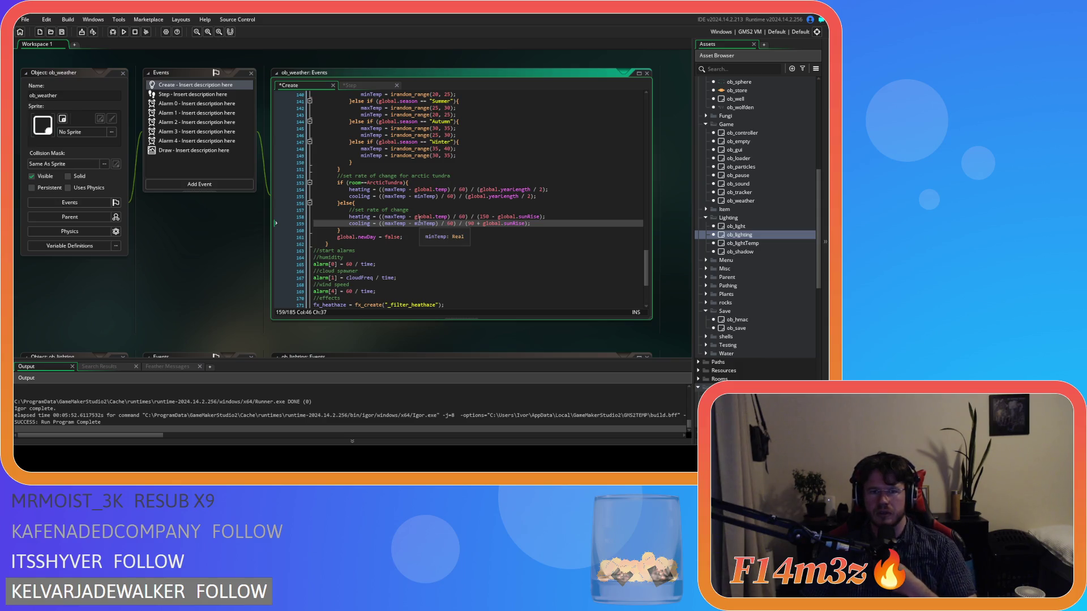
{"action": "left_click_drag", "start_coordinate": [337, 236], "coordinate": [407, 236]}
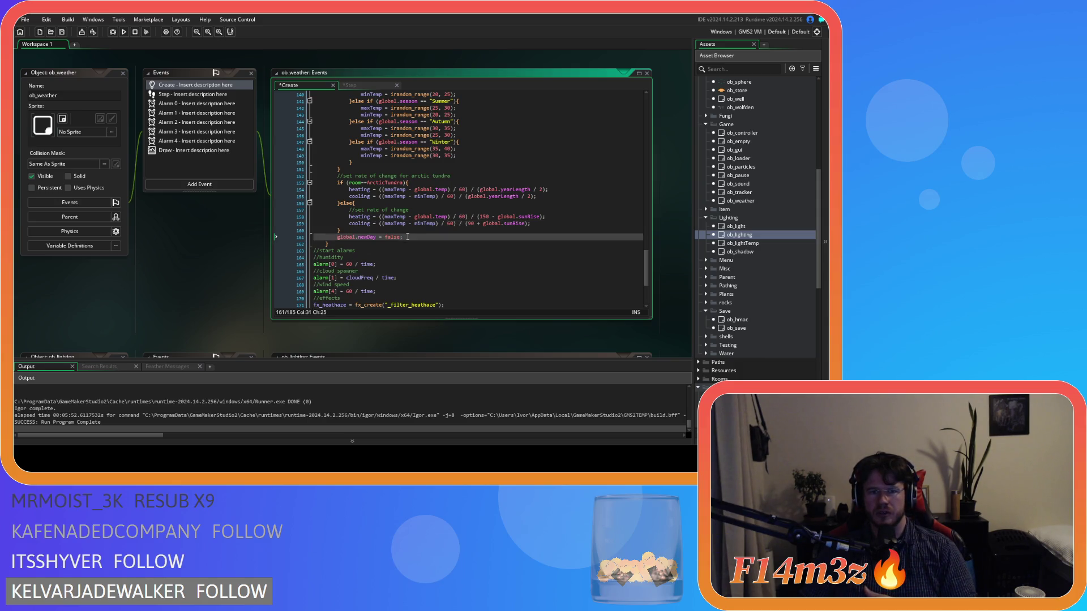
{"action": "key", "text": "shift+Home"}
{"action": "left_click_drag", "start_coordinate": [647, 271], "coordinate": [647, 273]}
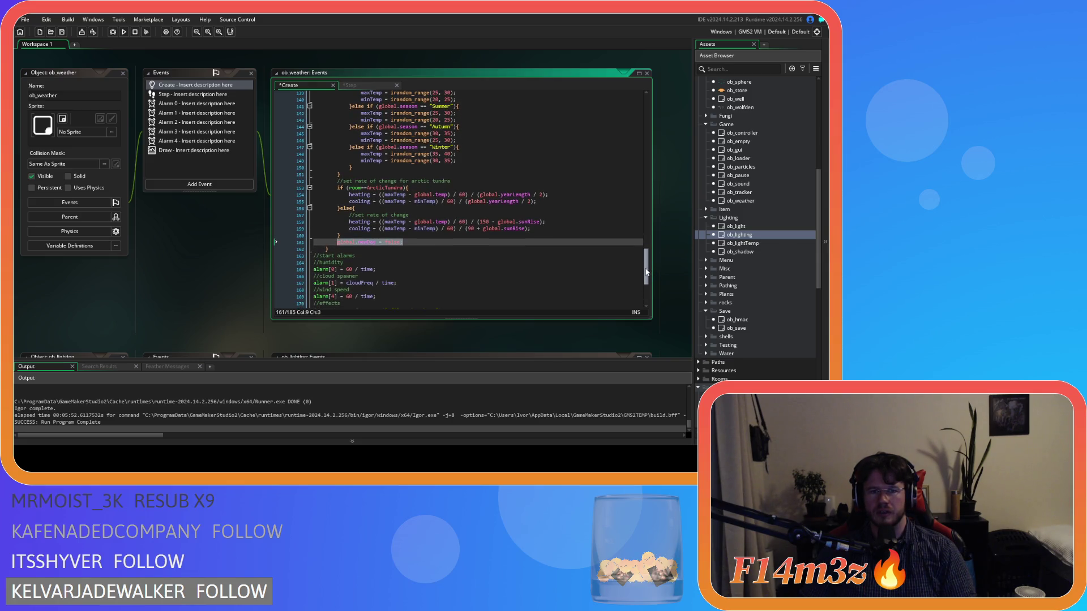
{"action": "left_click", "coordinate": [453, 186]}
{"action": "left_click", "coordinate": [466, 182]}
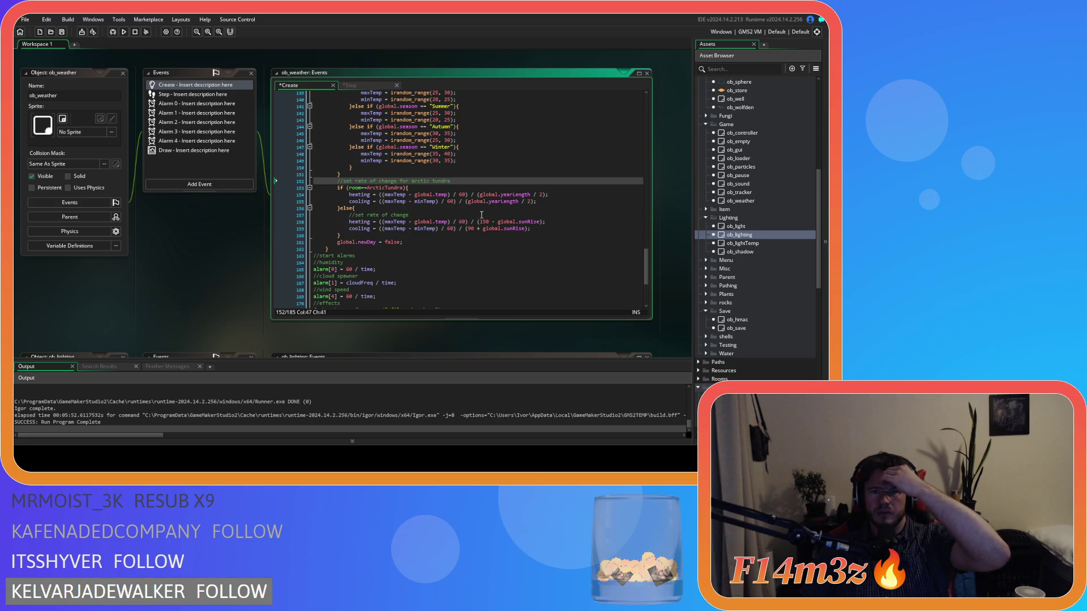
Compare Step's rate block with Create's ArcticTundra check, then undo the Create edits.
{"action": "left_click", "coordinate": [355, 86]}
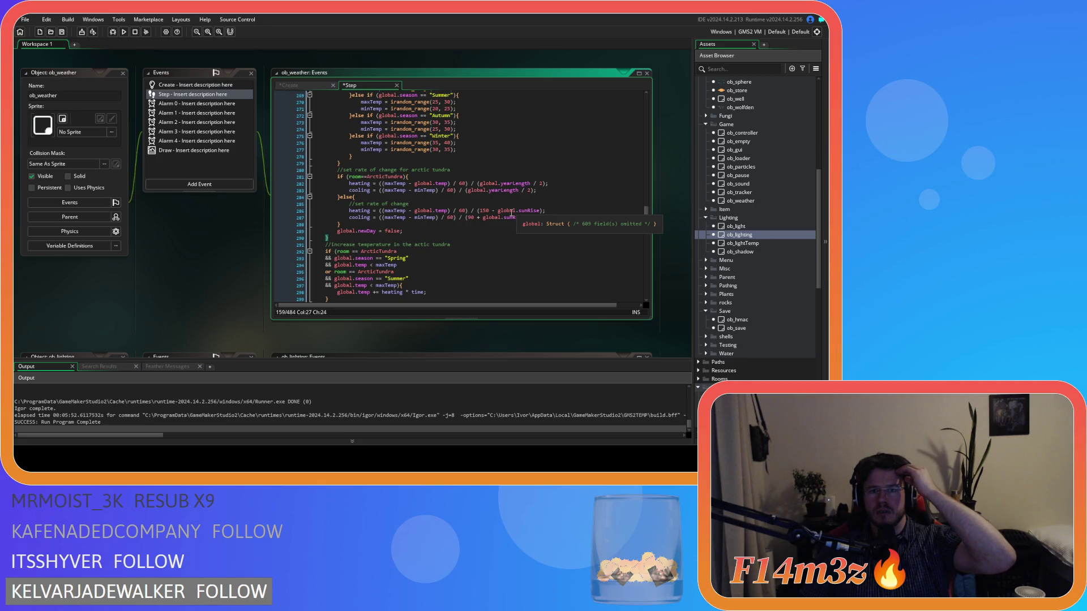
{"action": "left_click", "coordinate": [414, 223]}
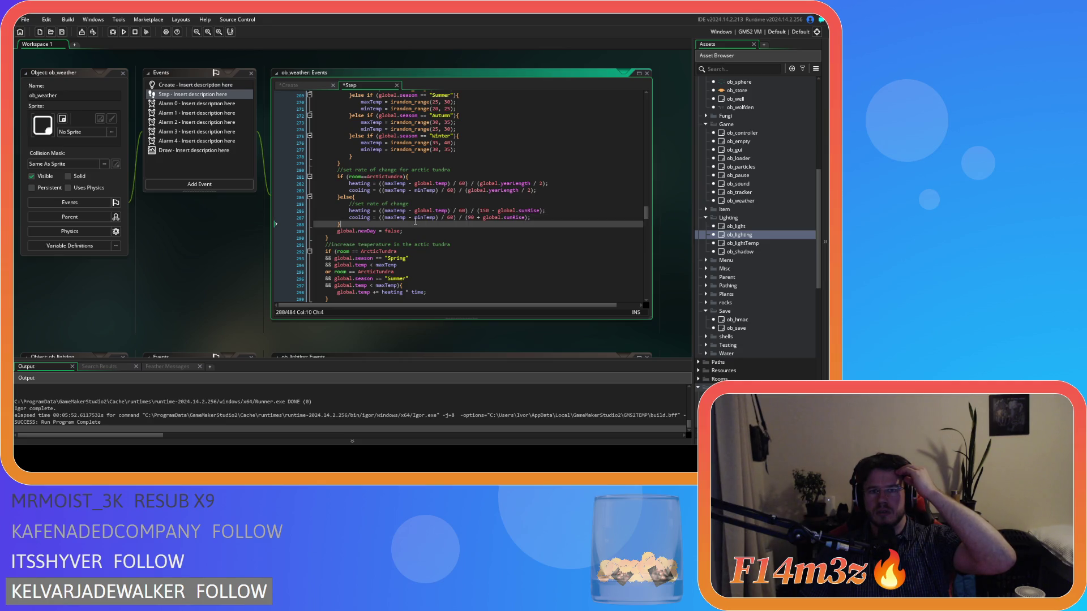
{"action": "left_click", "coordinate": [315, 85]}
{"action": "left_click", "coordinate": [461, 188]}
{"action": "key", "text": "ctrl+z"}
{"action": "key", "text": "ctrl+z"}
{"action": "key", "text": "ctrl+z"}
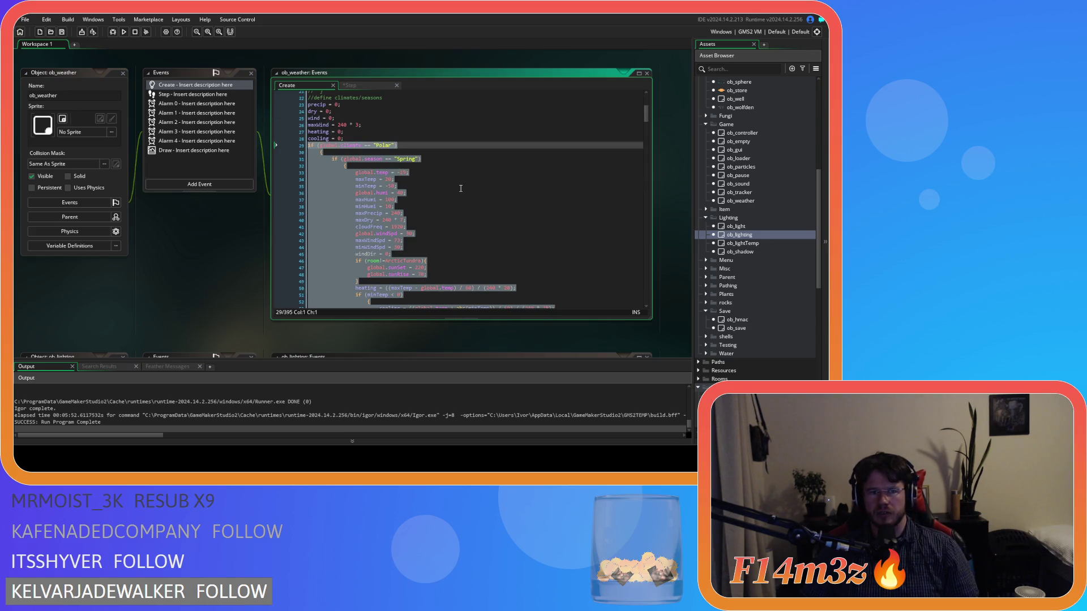
Review the restored Polar, Temperate, Tropical and Dry climate blocks in the Create code.
{"action": "scroll", "coordinate": [460, 188], "scroll_direction": "down", "scroll_amount": 20}
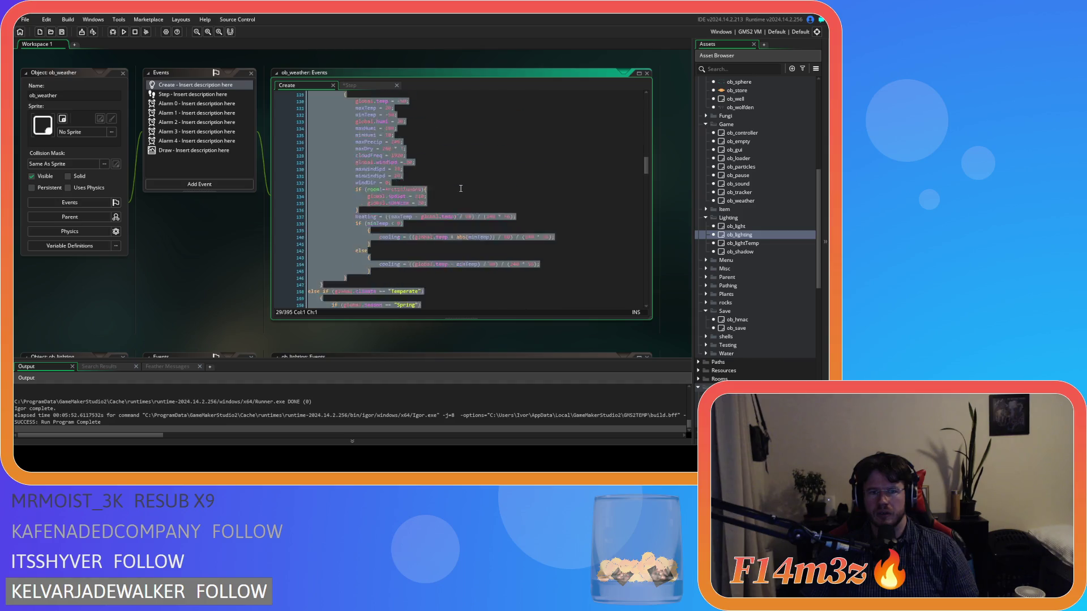
{"action": "scroll", "coordinate": [461, 188], "scroll_direction": "down", "scroll_amount": 20}
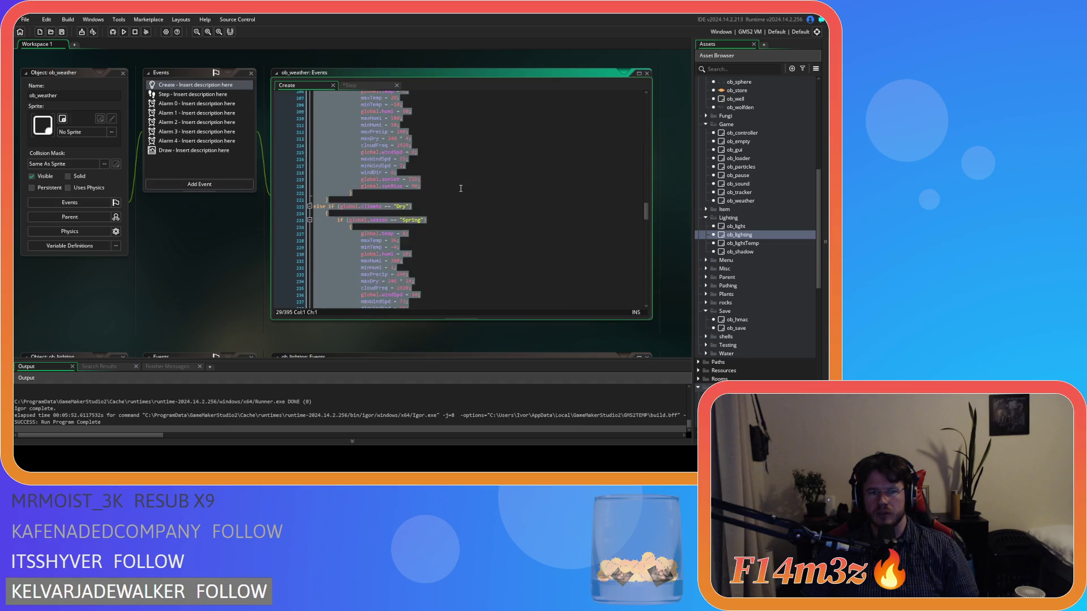
{"action": "scroll", "coordinate": [461, 188], "scroll_direction": "down", "scroll_amount": 20}
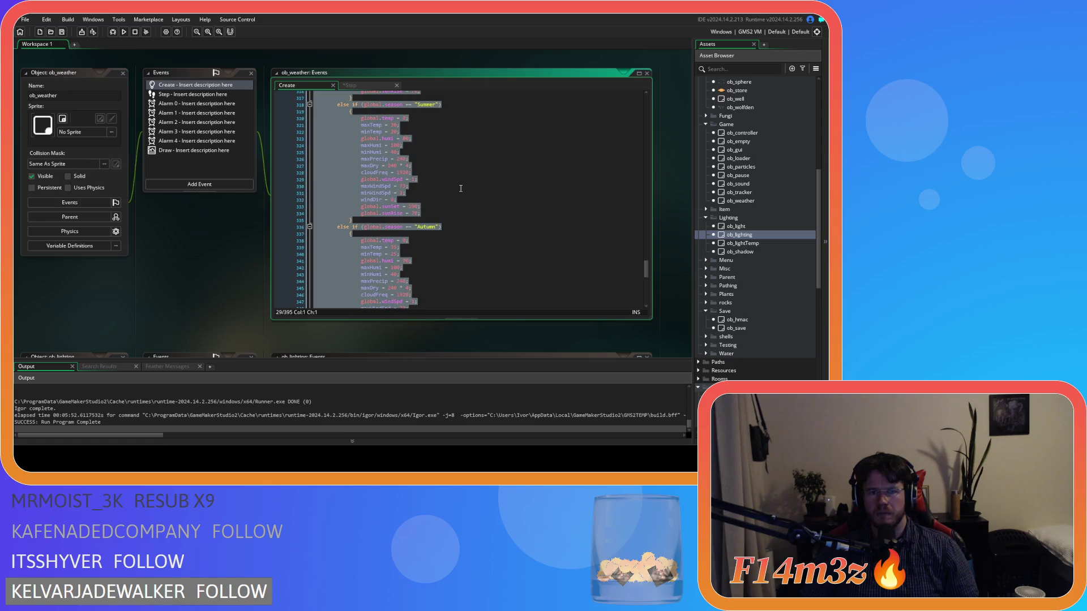
{"action": "scroll", "coordinate": [460, 188], "scroll_direction": "down", "scroll_amount": 8}
{"action": "left_click", "coordinate": [450, 200]}
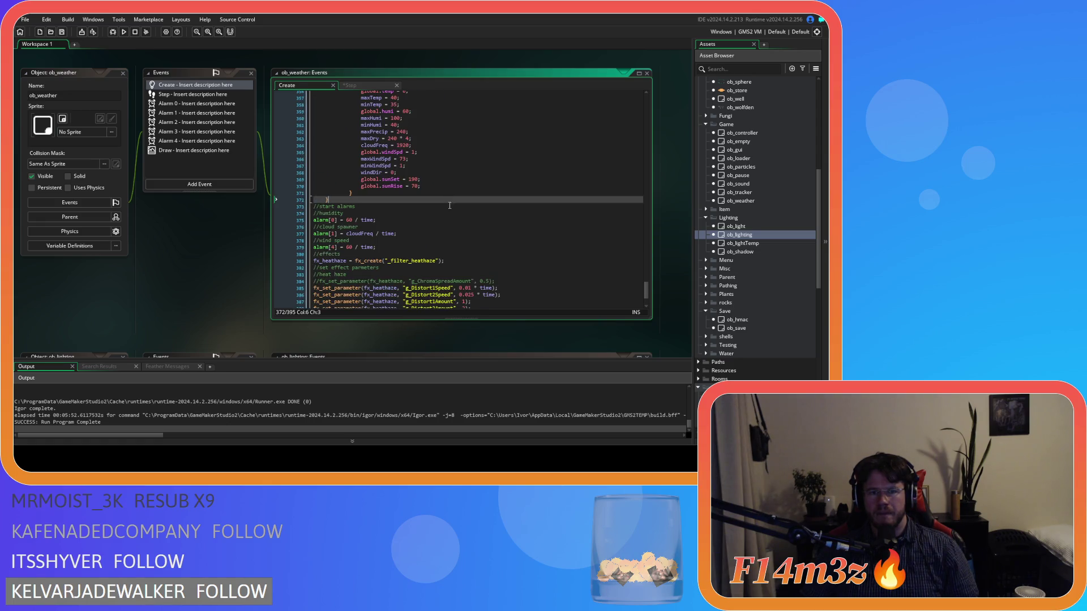
{"action": "scroll", "coordinate": [449, 213], "scroll_direction": "up", "scroll_amount": 20}
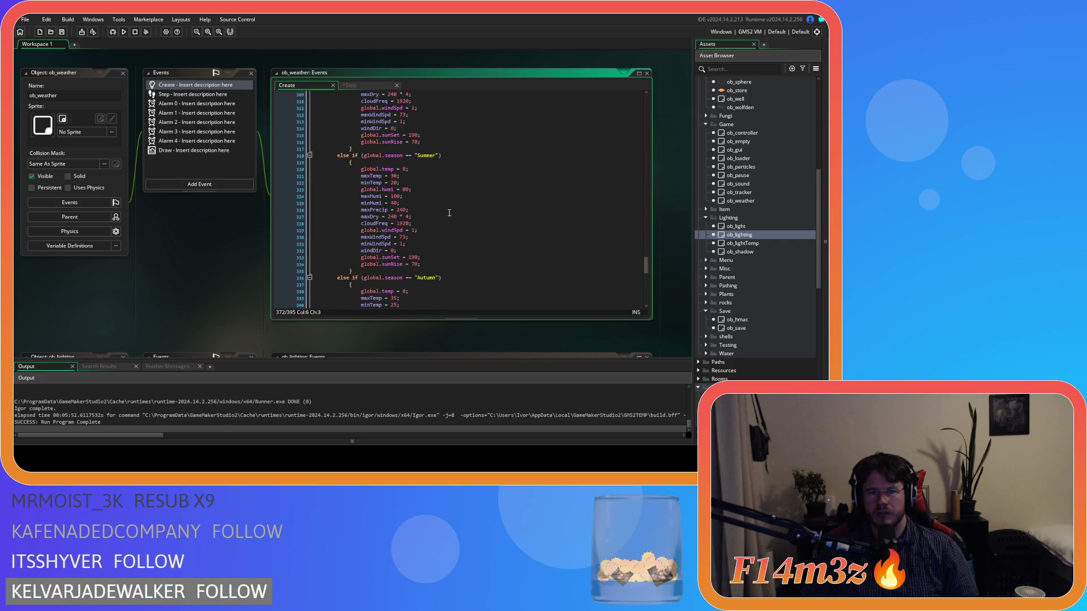
{"action": "scroll", "coordinate": [449, 213], "scroll_direction": "up", "scroll_amount": 17}
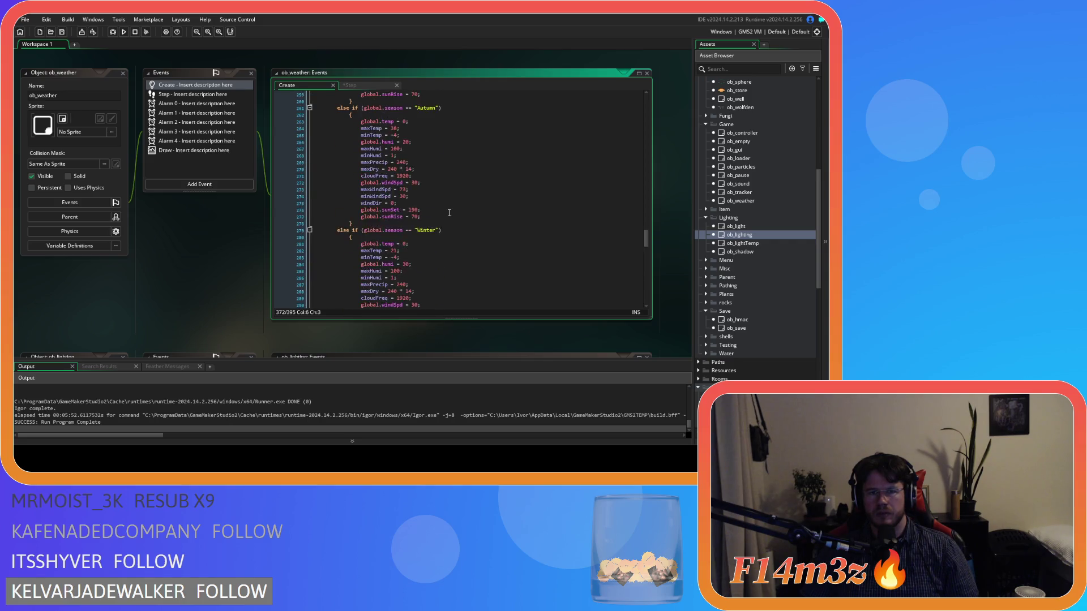
{"action": "scroll", "coordinate": [449, 213], "scroll_direction": "up", "scroll_amount": 20}
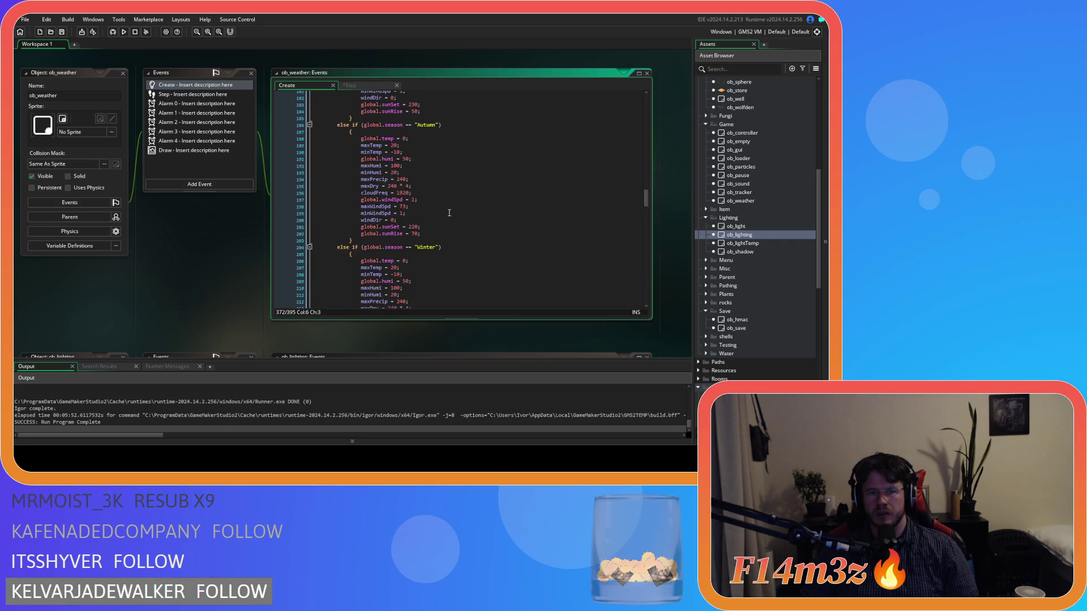
{"action": "scroll", "coordinate": [450, 213], "scroll_direction": "up", "scroll_amount": 10}
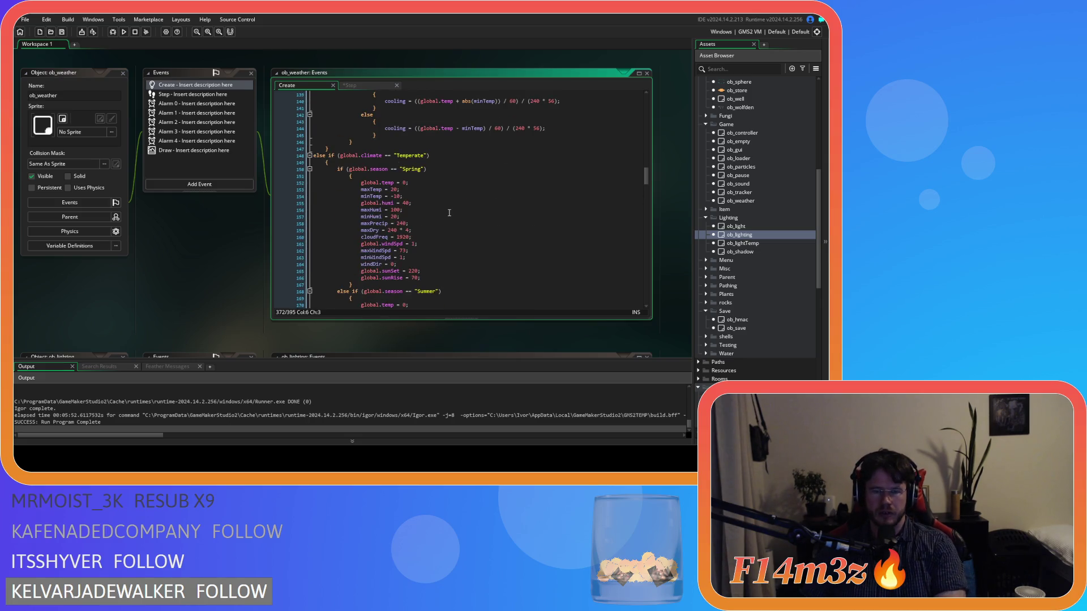
{"action": "scroll", "coordinate": [449, 213], "scroll_direction": "down", "scroll_amount": 20}
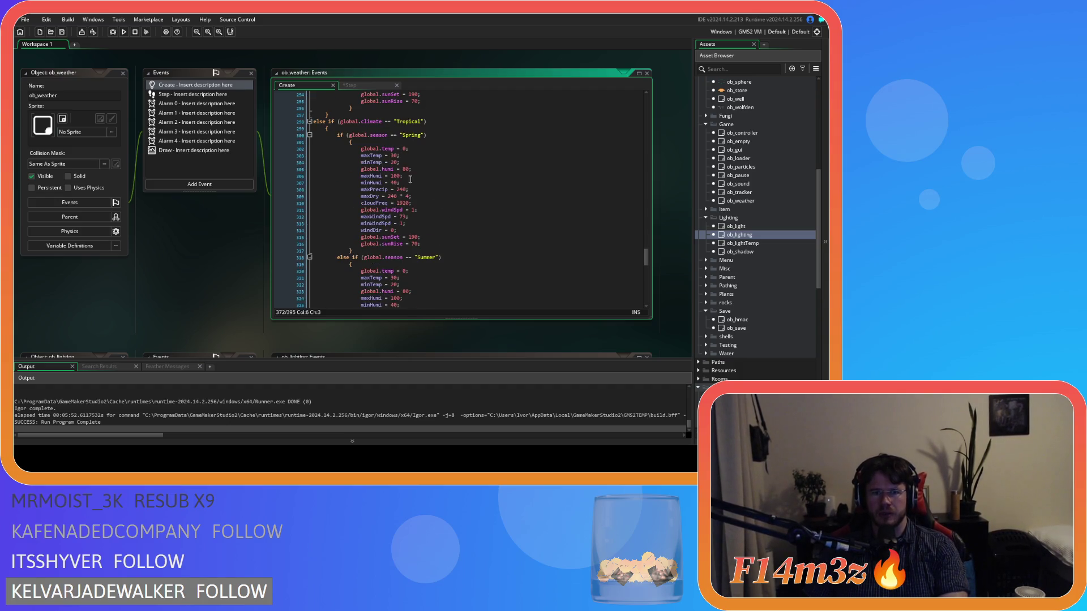
{"action": "scroll", "coordinate": [436, 212], "scroll_direction": "down", "scroll_amount": 13}
{"action": "scroll", "coordinate": [436, 213], "scroll_direction": "up", "scroll_amount": 3}
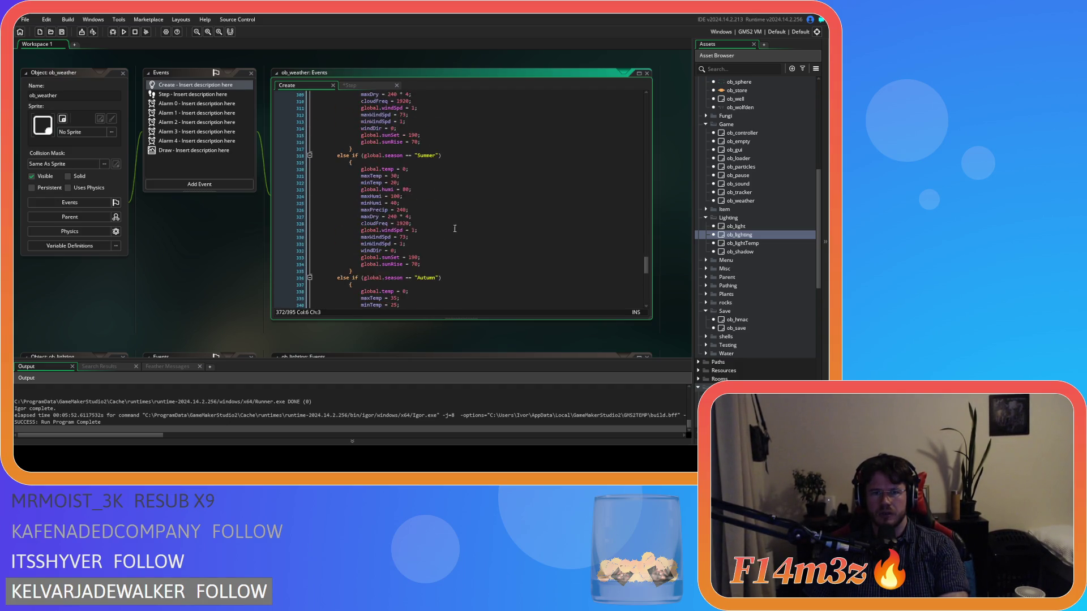
{"action": "scroll", "coordinate": [452, 230], "scroll_direction": "up", "scroll_amount": 20}
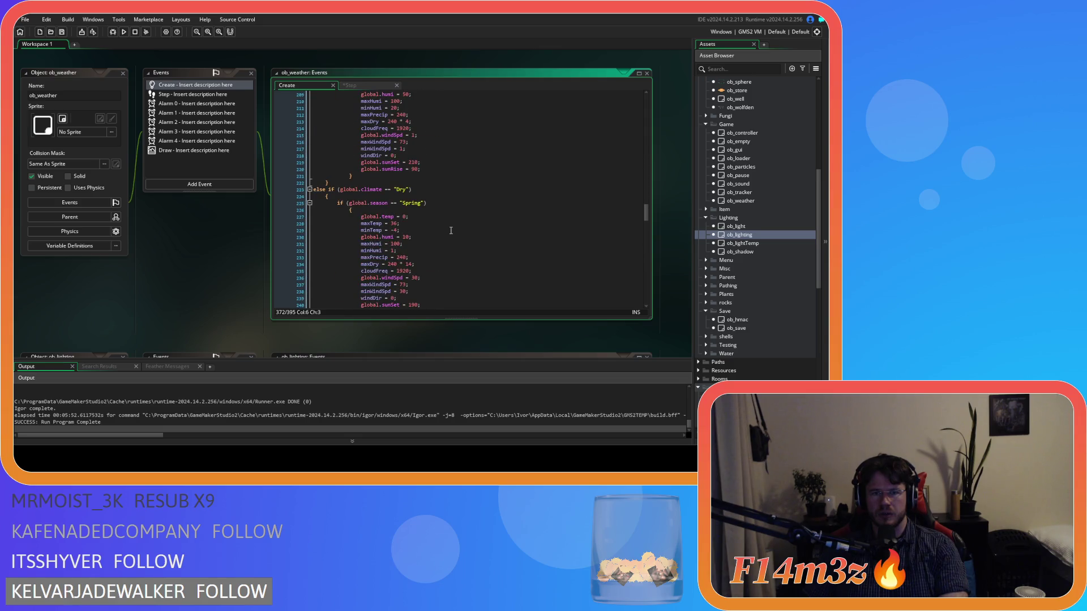
{"action": "scroll", "coordinate": [449, 231], "scroll_direction": "up", "scroll_amount": 8}
{"action": "scroll", "coordinate": [450, 233], "scroll_direction": "up", "scroll_amount": 16}
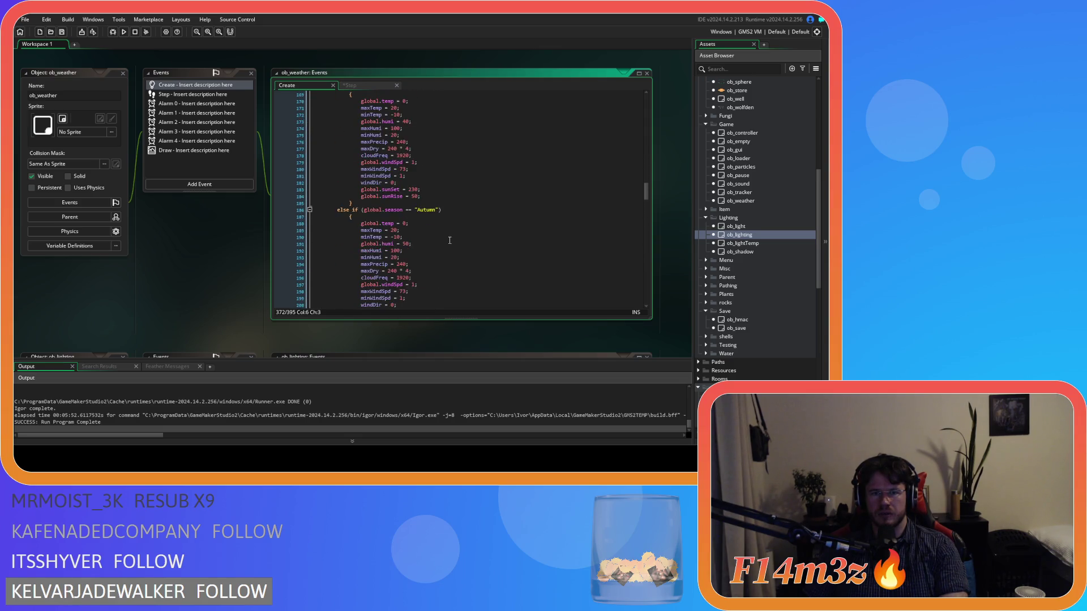
{"action": "scroll", "coordinate": [449, 242], "scroll_direction": "up", "scroll_amount": 14}
{"action": "scroll", "coordinate": [450, 241], "scroll_direction": "up", "scroll_amount": 20}
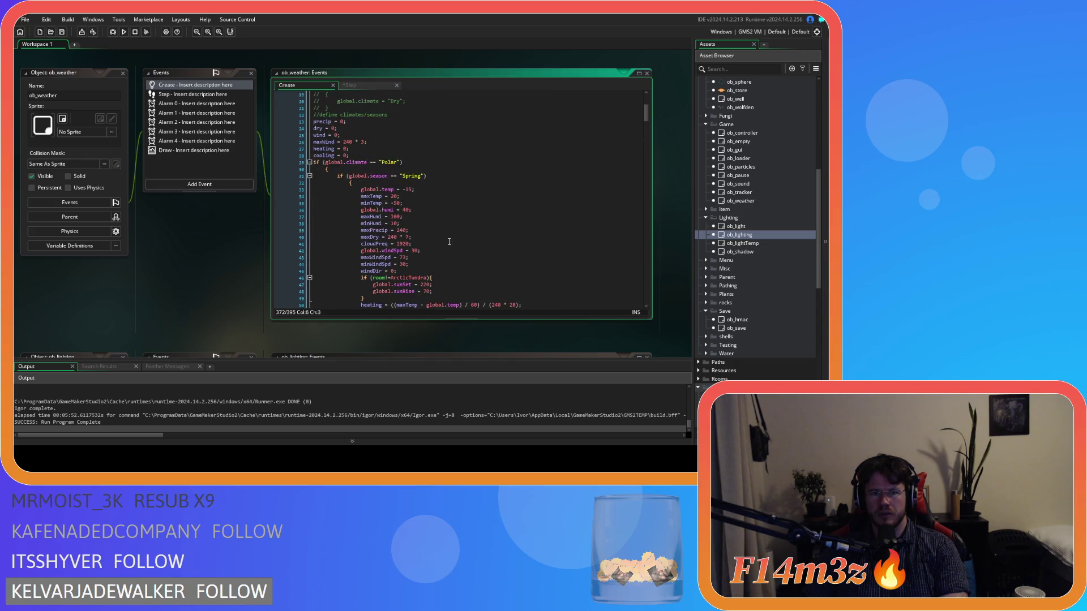
{"action": "scroll", "coordinate": [437, 257], "scroll_direction": "down", "scroll_amount": 4}
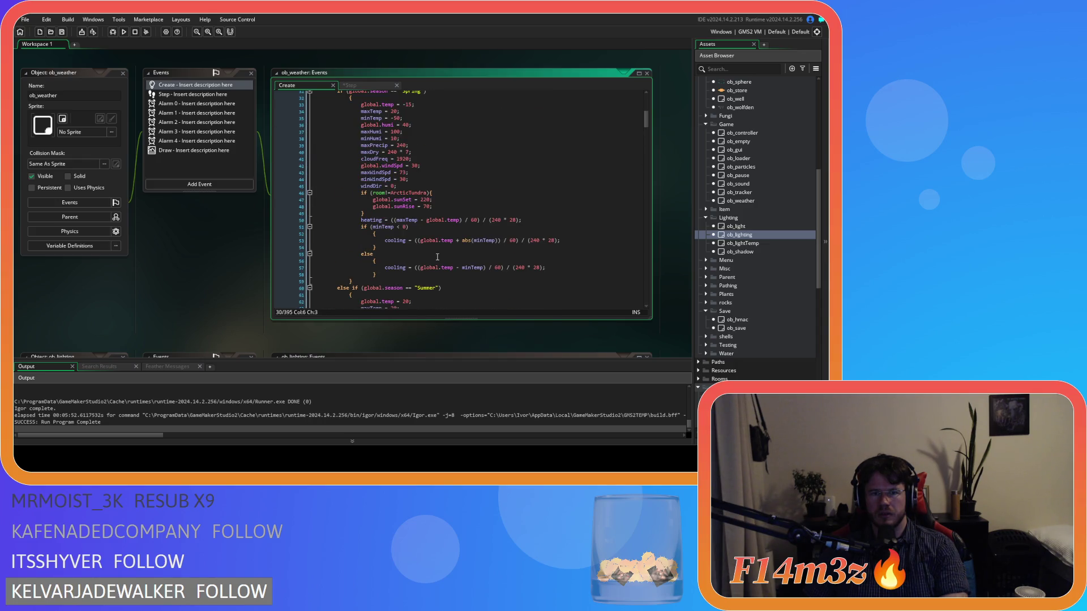
{"action": "left_click", "coordinate": [441, 193]}
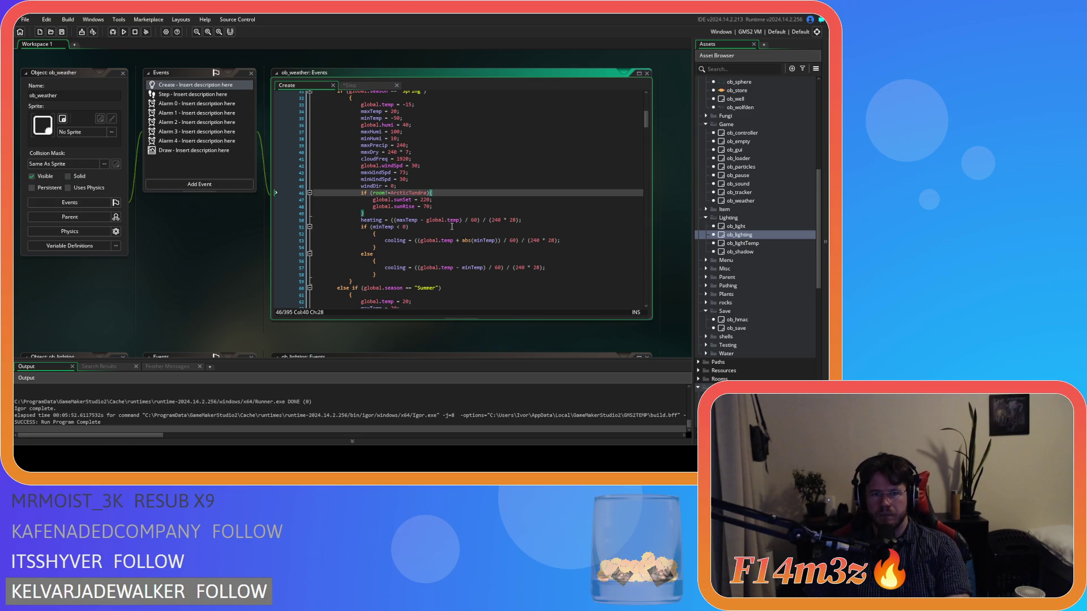
{"action": "scroll", "coordinate": [460, 256], "scroll_direction": "down", "scroll_amount": 8}
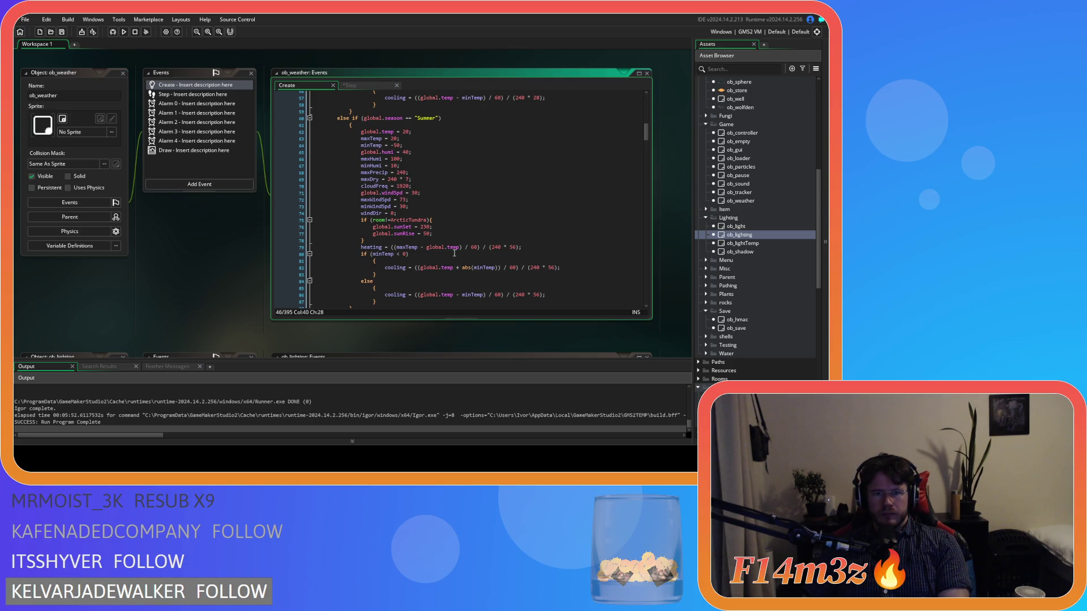
{"action": "scroll", "coordinate": [454, 253], "scroll_direction": "down", "scroll_amount": 5}
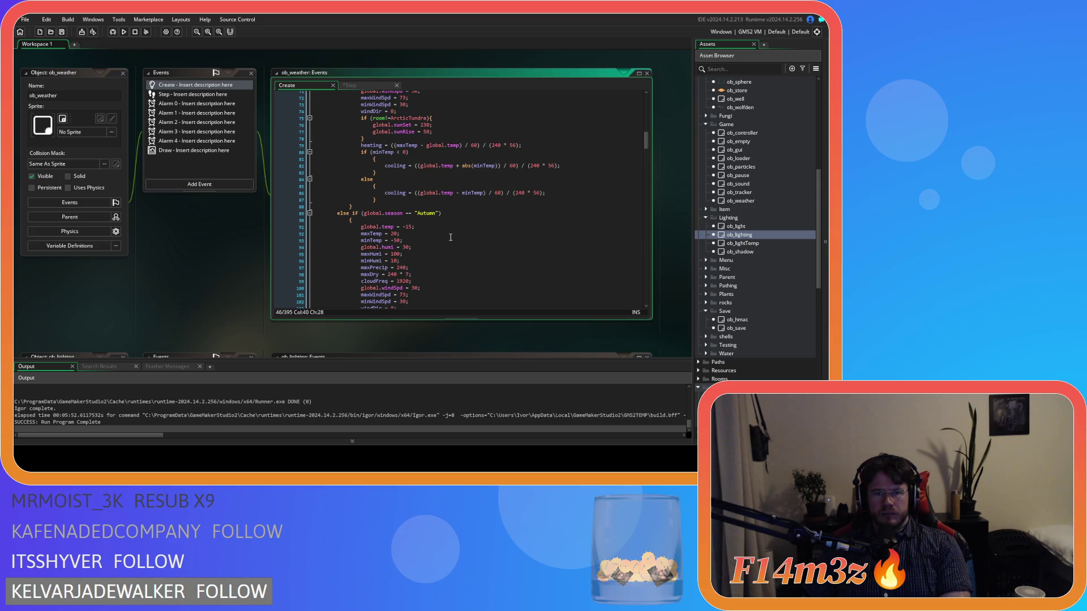
{"action": "scroll", "coordinate": [443, 214], "scroll_direction": "down", "scroll_amount": 3}
{"action": "scroll", "coordinate": [443, 213], "scroll_direction": "down", "scroll_amount": 12}
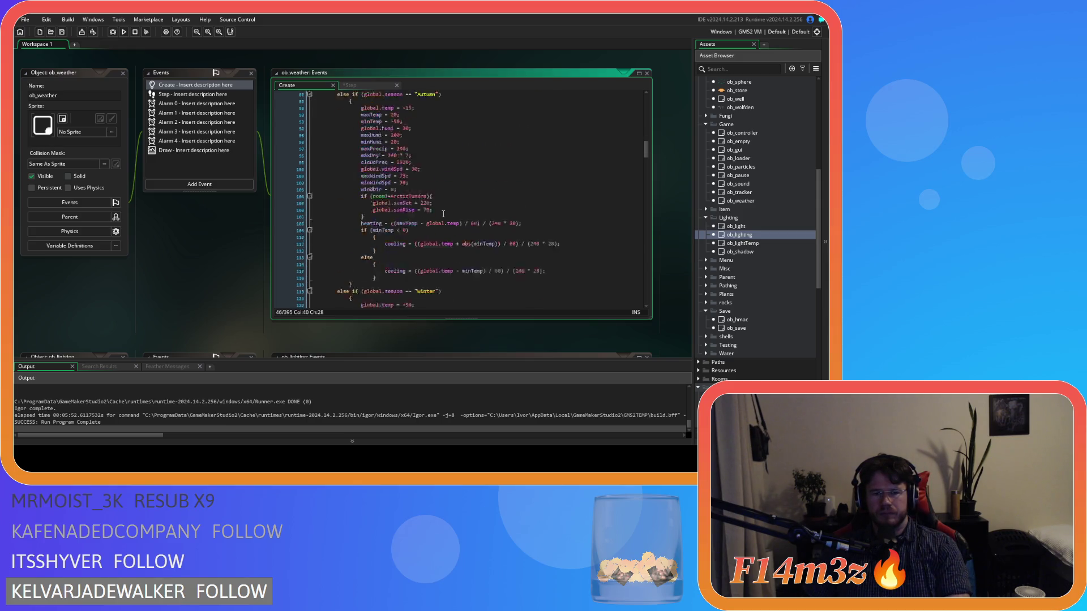
{"action": "scroll", "coordinate": [443, 213], "scroll_direction": "down", "scroll_amount": 3}
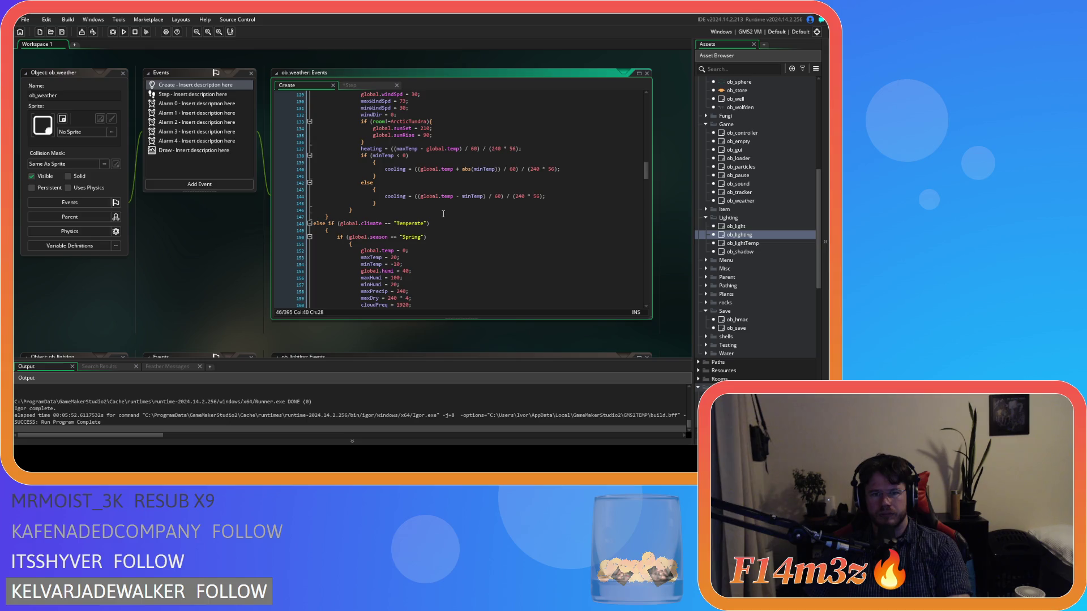
{"action": "scroll", "coordinate": [443, 214], "scroll_direction": "down", "scroll_amount": 13}
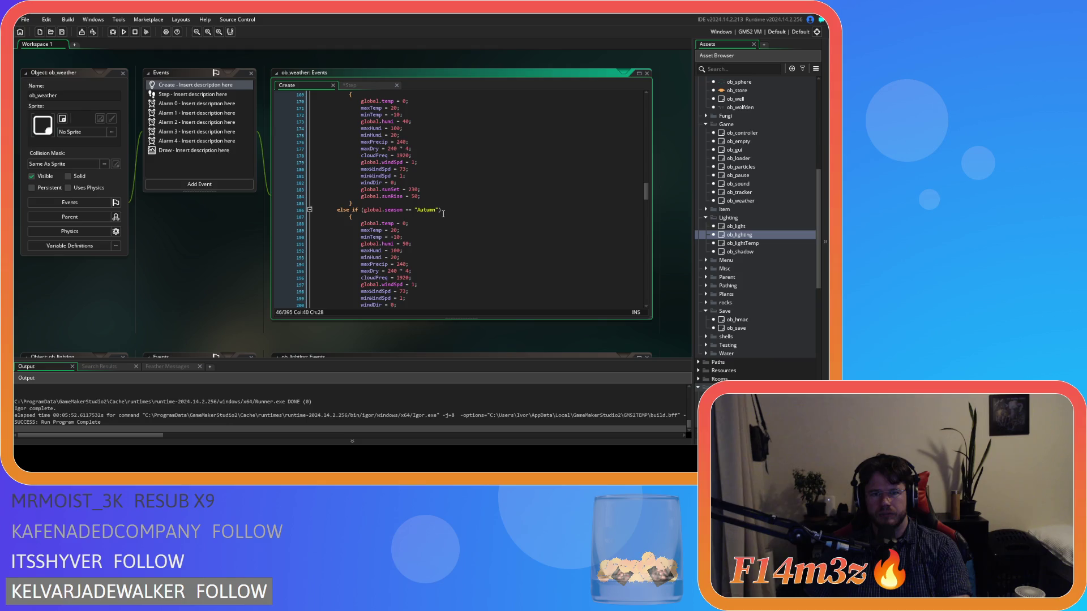
{"action": "scroll", "coordinate": [444, 214], "scroll_direction": "down", "scroll_amount": 3}
{"action": "scroll", "coordinate": [443, 214], "scroll_direction": "down", "scroll_amount": 9}
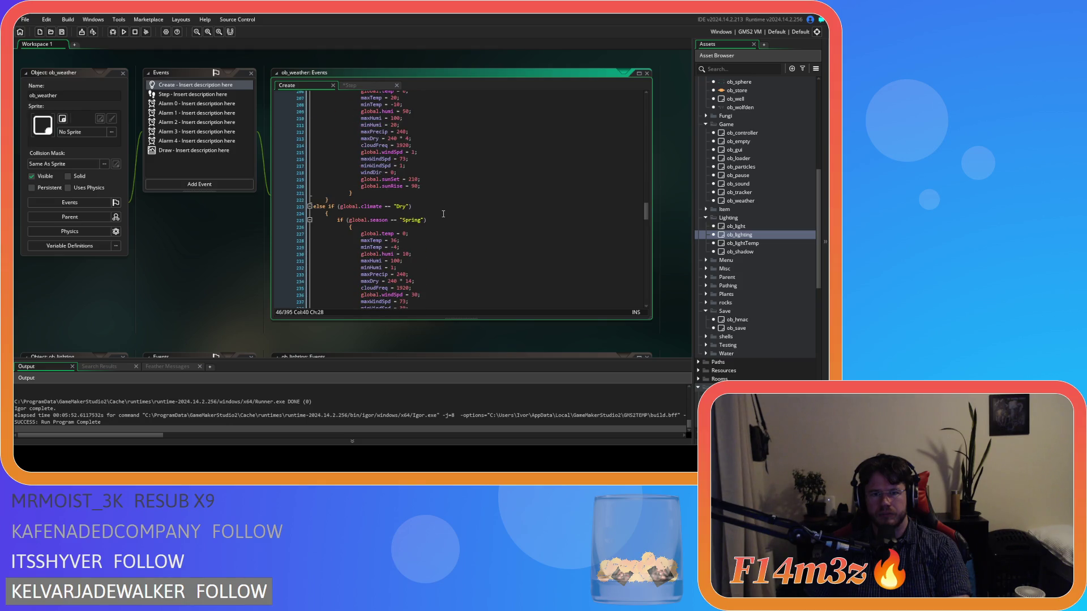
{"action": "scroll", "coordinate": [444, 213], "scroll_direction": "down", "scroll_amount": 3}
{"action": "scroll", "coordinate": [443, 214], "scroll_direction": "up", "scroll_amount": 6}
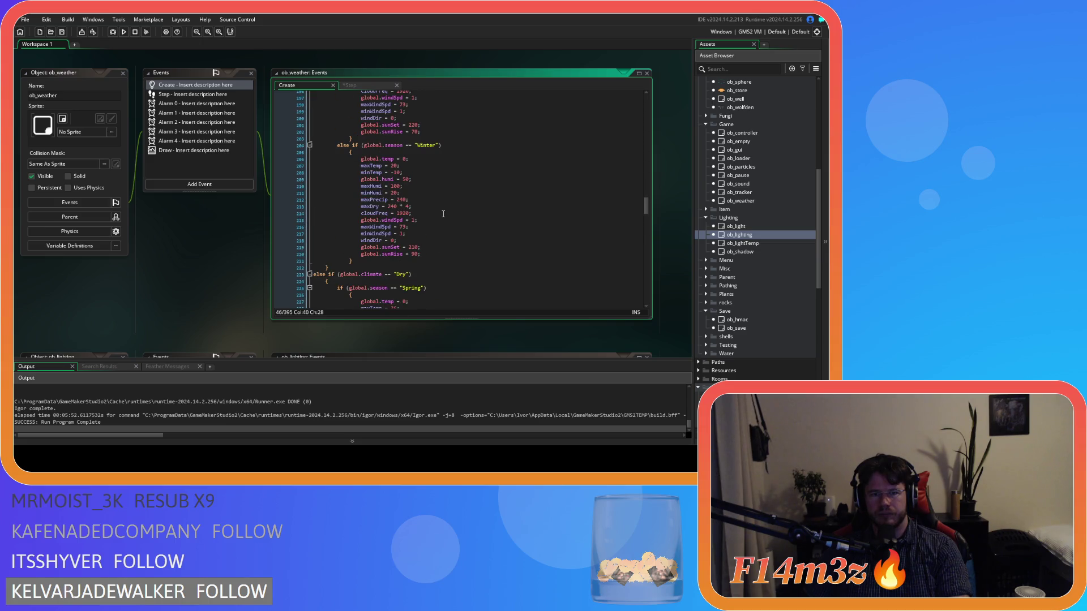
{"action": "scroll", "coordinate": [444, 213], "scroll_direction": "up", "scroll_amount": 3}
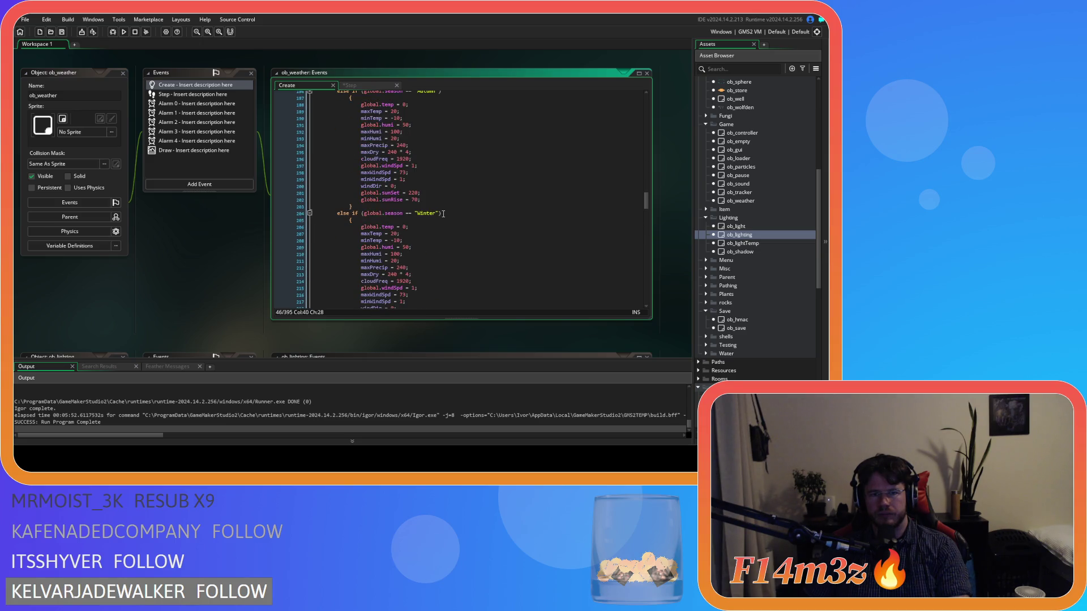
{"action": "scroll", "coordinate": [443, 214], "scroll_direction": "up", "scroll_amount": 6}
{"action": "scroll", "coordinate": [443, 213], "scroll_direction": "up", "scroll_amount": 8}
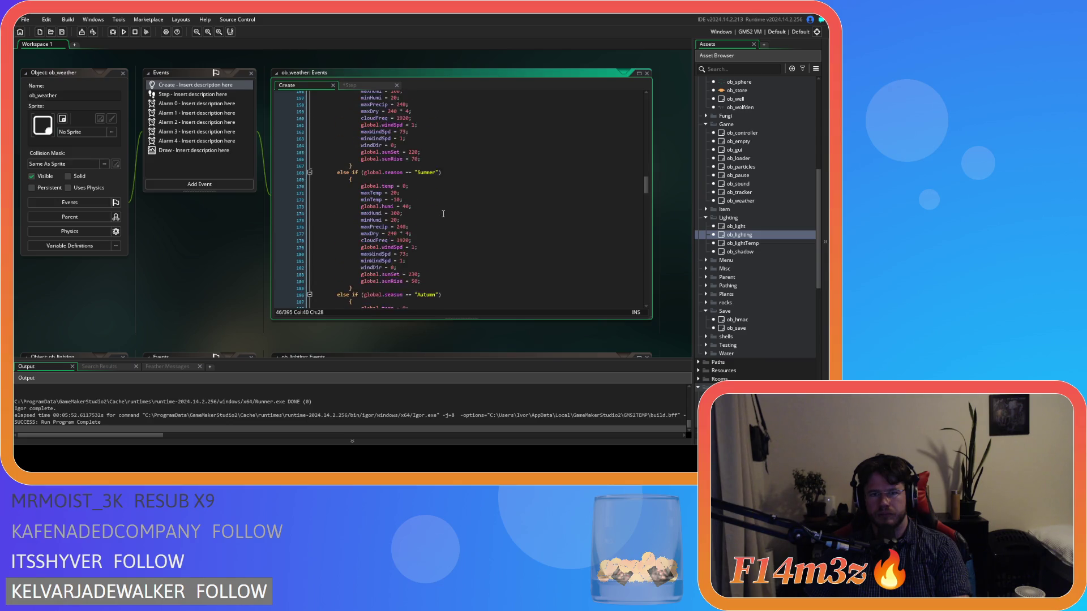
{"action": "scroll", "coordinate": [443, 213], "scroll_direction": "up", "scroll_amount": 13}
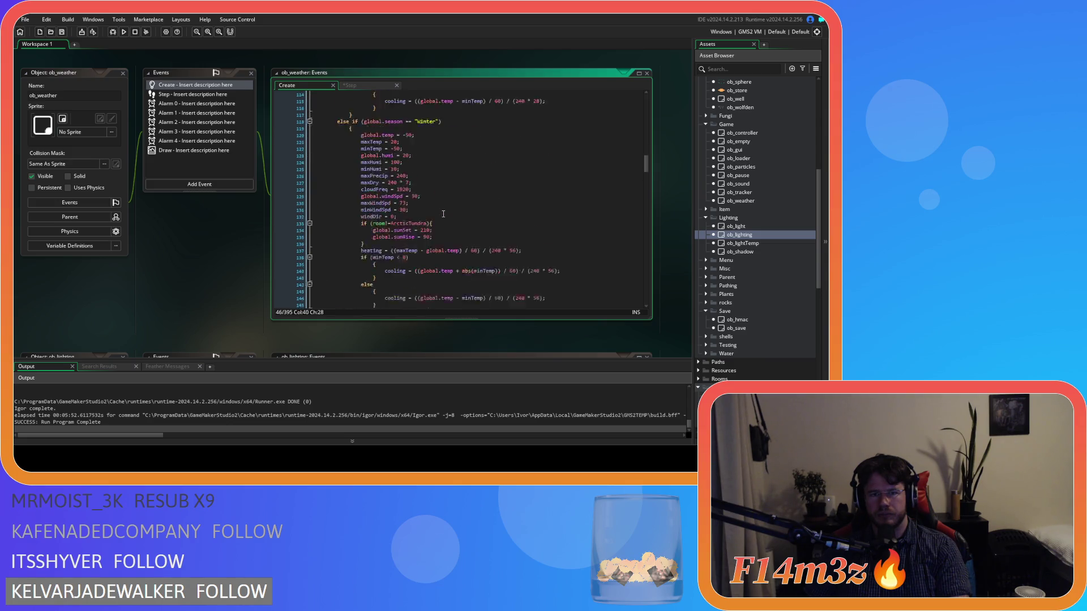
{"action": "scroll", "coordinate": [443, 213], "scroll_direction": "down", "scroll_amount": 10}
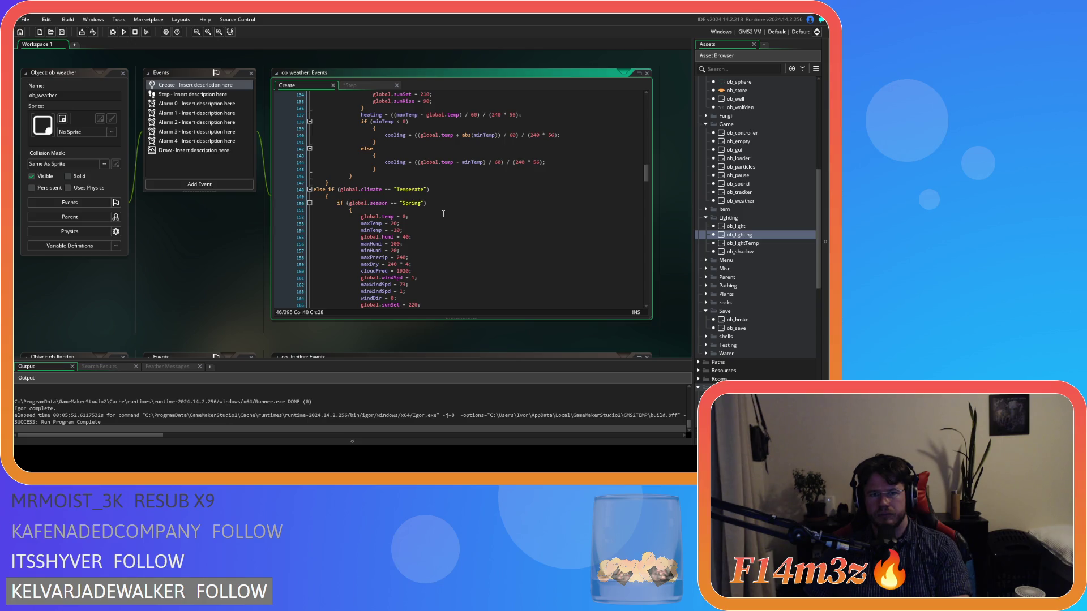
{"action": "scroll", "coordinate": [443, 213], "scroll_direction": "up", "scroll_amount": 8}
{"action": "scroll", "coordinate": [444, 213], "scroll_direction": "up", "scroll_amount": 20}
{"action": "scroll", "coordinate": [443, 213], "scroll_direction": "up", "scroll_amount": 5}
{"action": "left_click", "coordinate": [455, 246]}
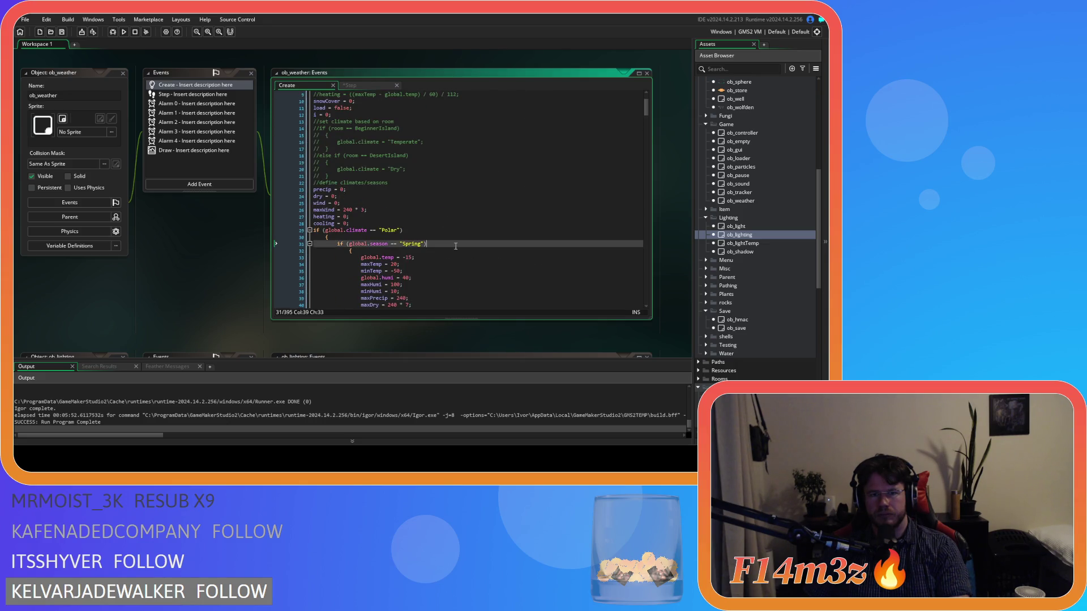
{"action": "key", "text": "Down"}
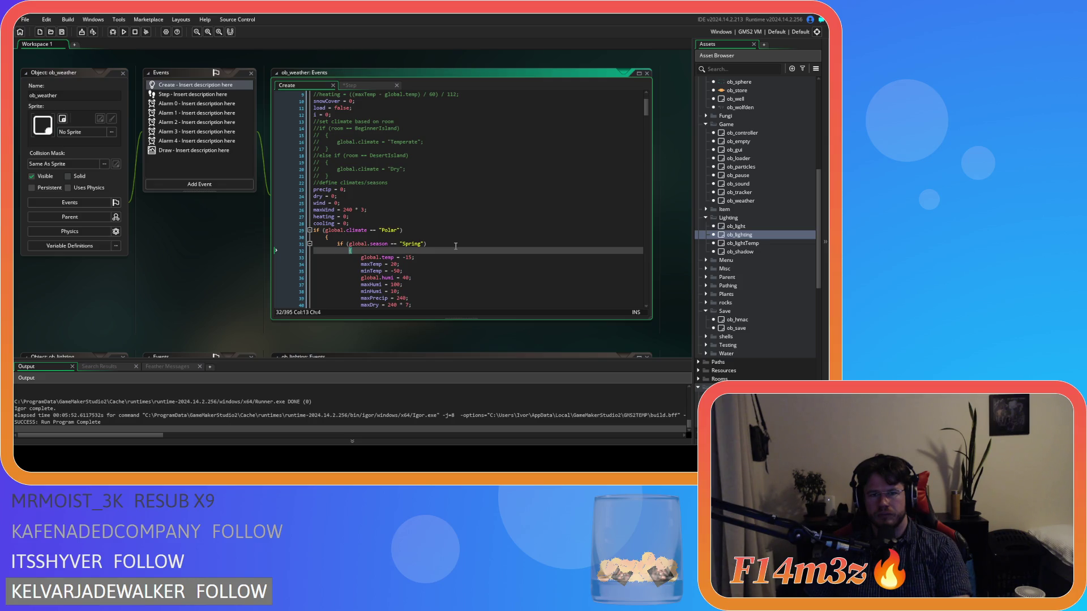
{"action": "scroll", "coordinate": [456, 246], "scroll_direction": "down", "scroll_amount": 3}
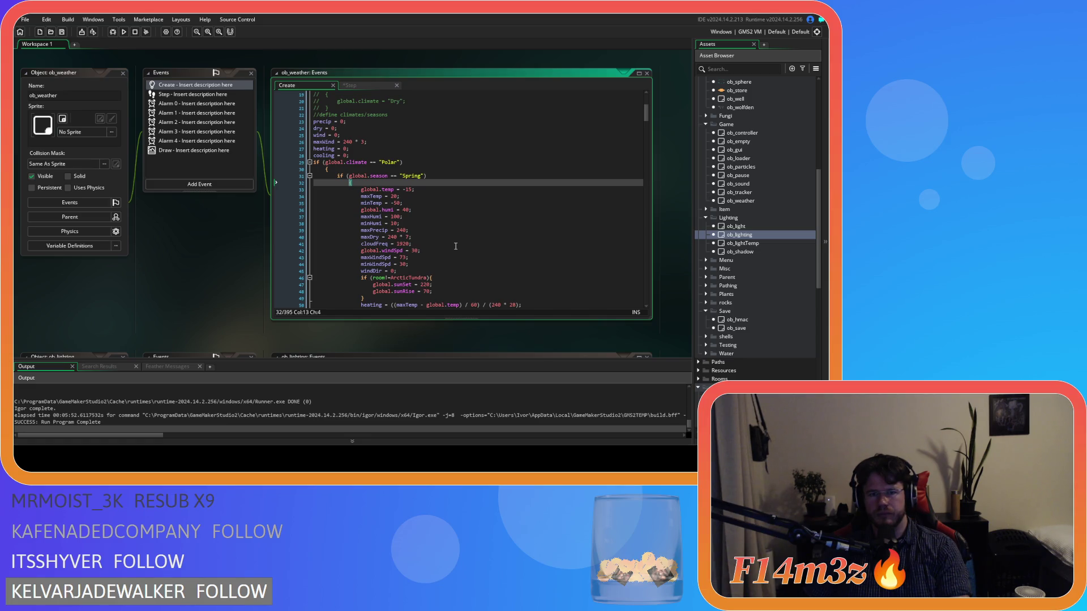
{"action": "scroll", "coordinate": [456, 246], "scroll_direction": "down", "scroll_amount": 3}
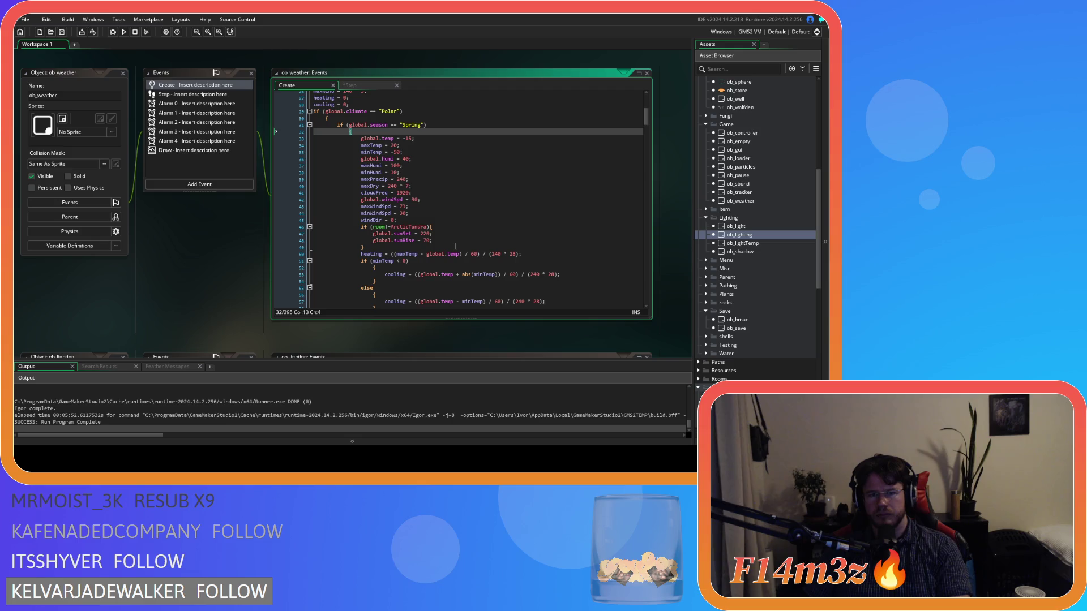
{"action": "scroll", "coordinate": [590, 249], "scroll_direction": "down", "scroll_amount": 4}
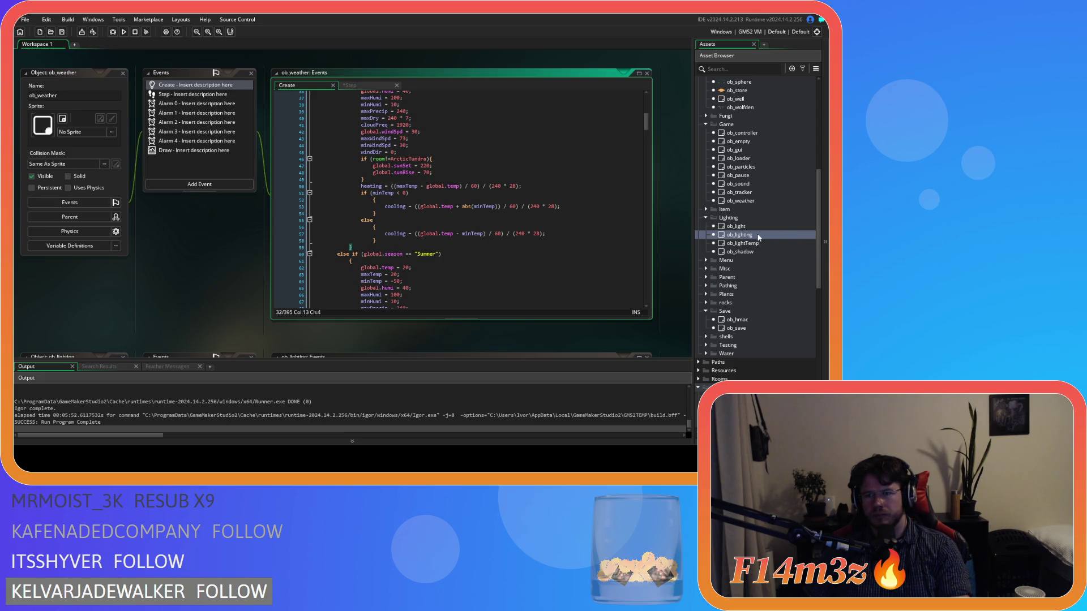
{"action": "left_click", "coordinate": [749, 193]}
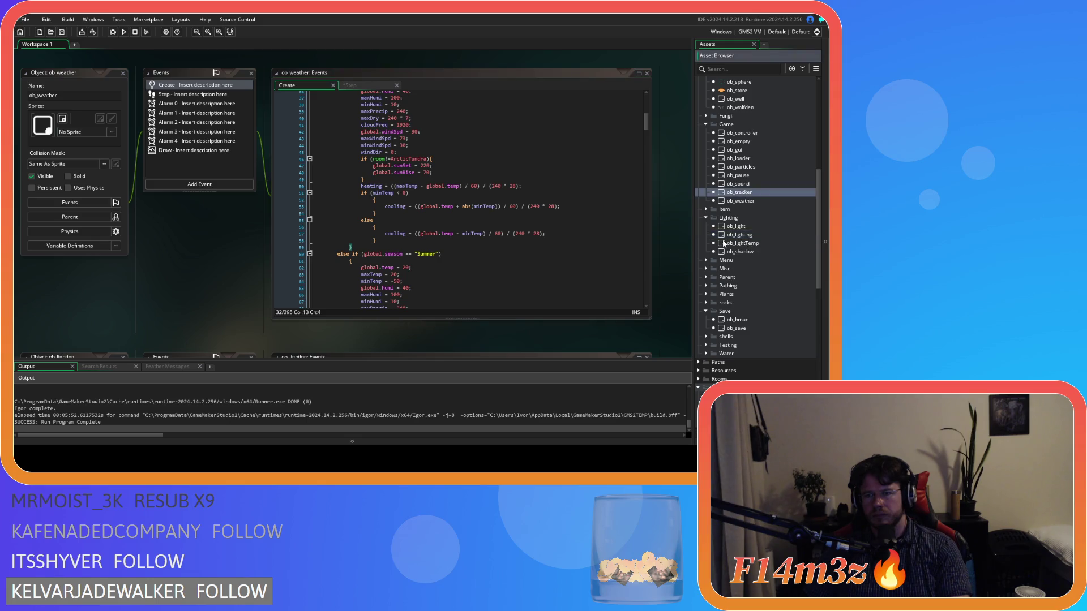
{"action": "key", "text": "Down"}
{"action": "key", "text": "Down"}
{"action": "key", "text": "Down"}
{"action": "key", "text": "Return"}
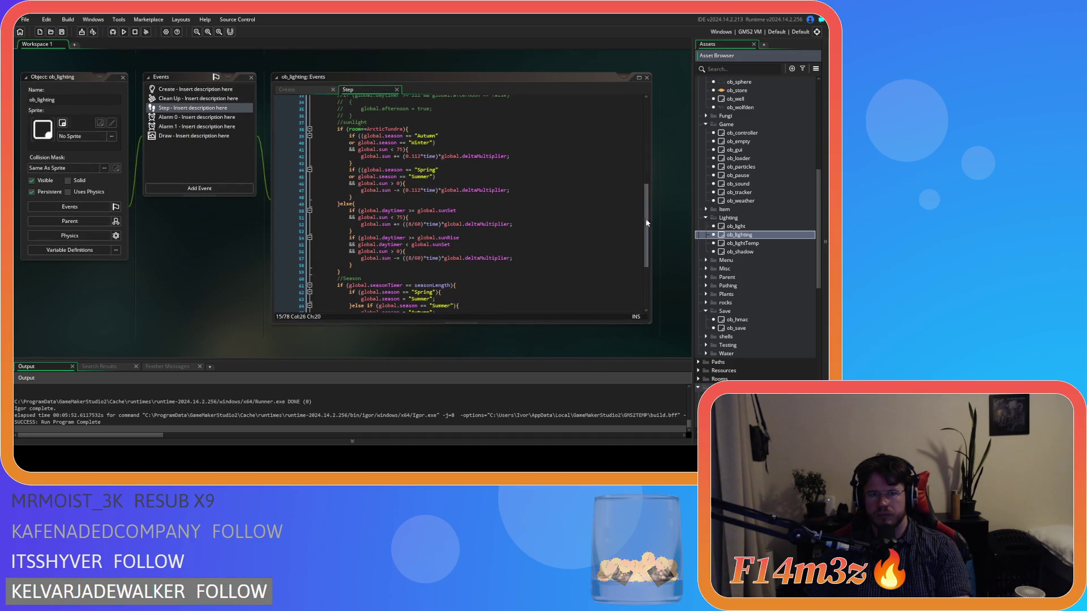
{"action": "left_click_drag", "start_coordinate": [648, 228], "coordinate": [646, 221]}
{"action": "scroll", "coordinate": [646, 220], "scroll_direction": "up", "scroll_amount": 2}
{"action": "left_click", "coordinate": [308, 89]}
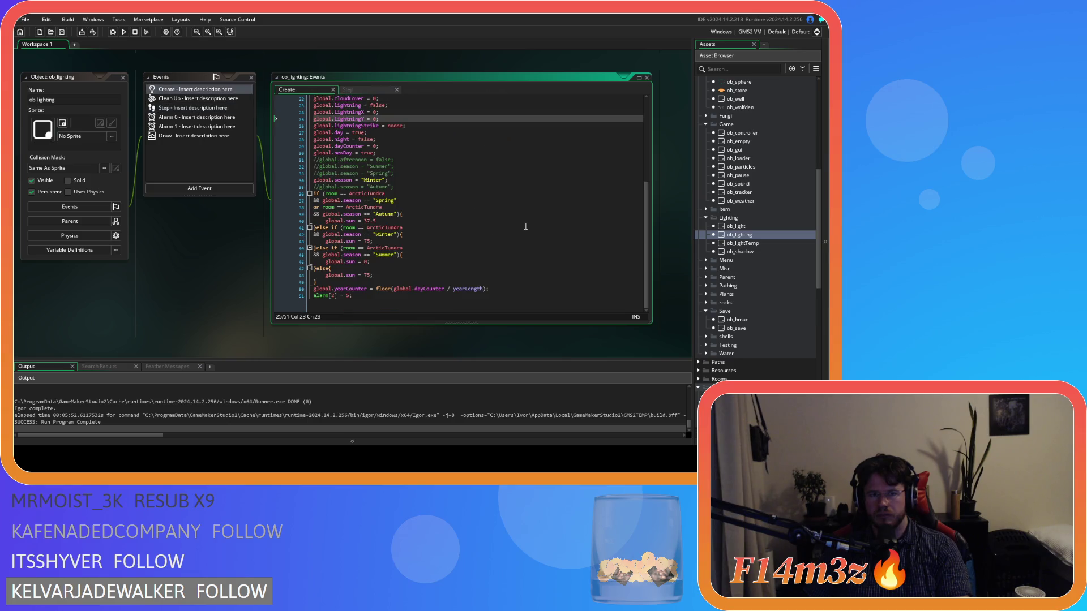
{"action": "scroll", "coordinate": [526, 226], "scroll_direction": "up", "scroll_amount": 5}
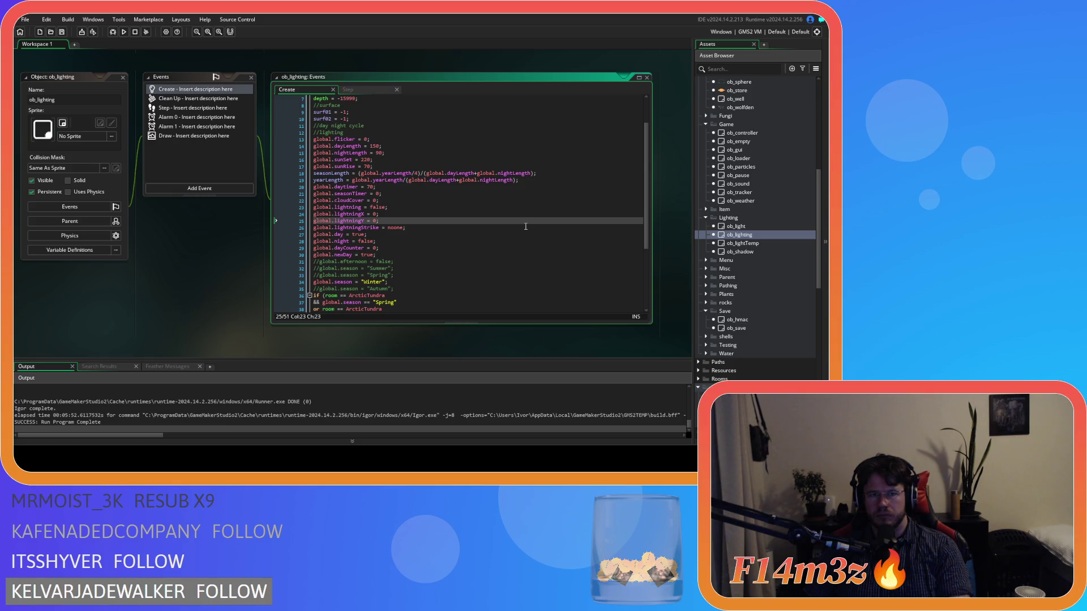
{"action": "scroll", "coordinate": [525, 226], "scroll_direction": "down", "scroll_amount": 1}
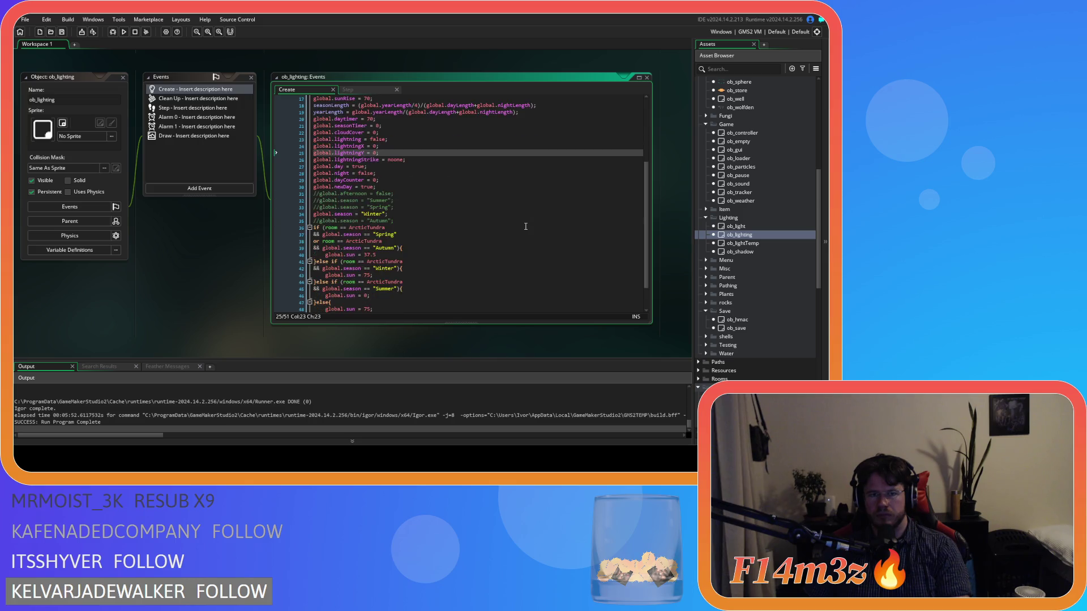
{"action": "scroll", "coordinate": [223, 309], "scroll_direction": "up", "scroll_amount": 5}
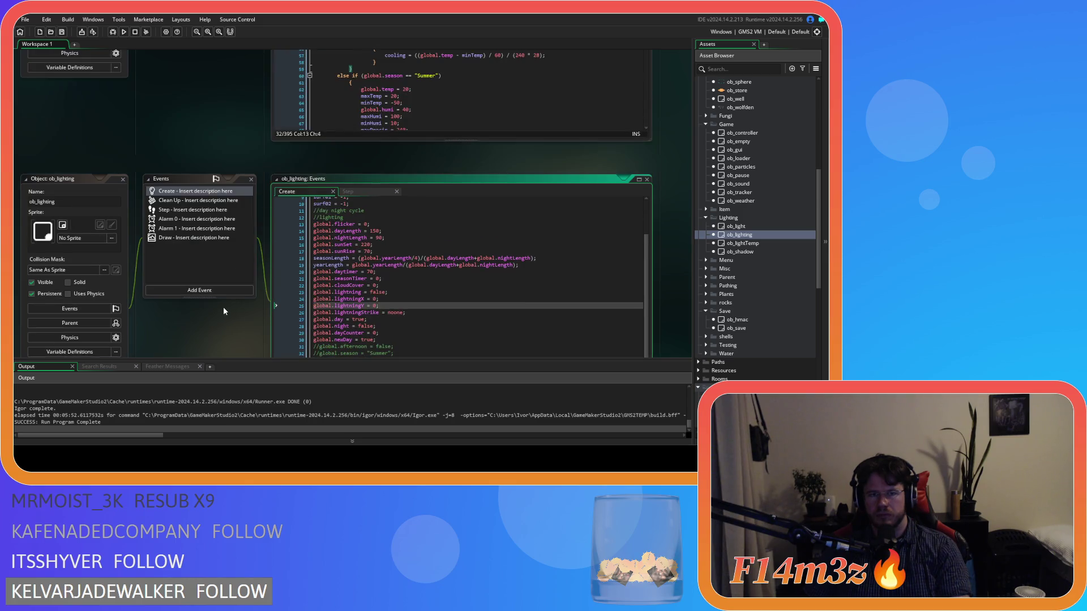
{"action": "scroll", "coordinate": [224, 311], "scroll_direction": "up", "scroll_amount": 1}
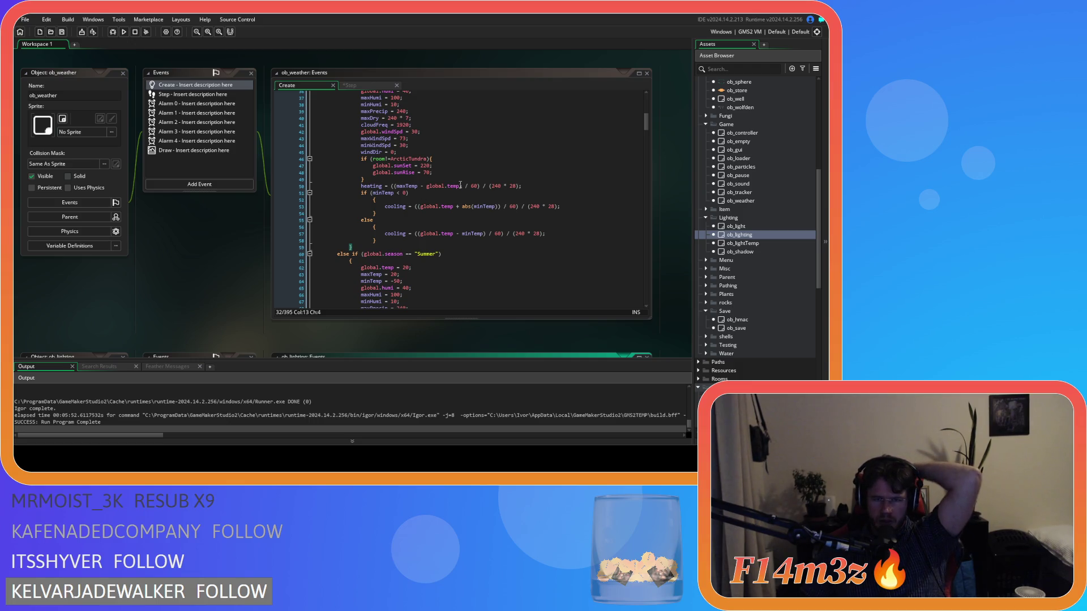
{"action": "scroll", "coordinate": [461, 201], "scroll_direction": "up", "scroll_amount": 2}
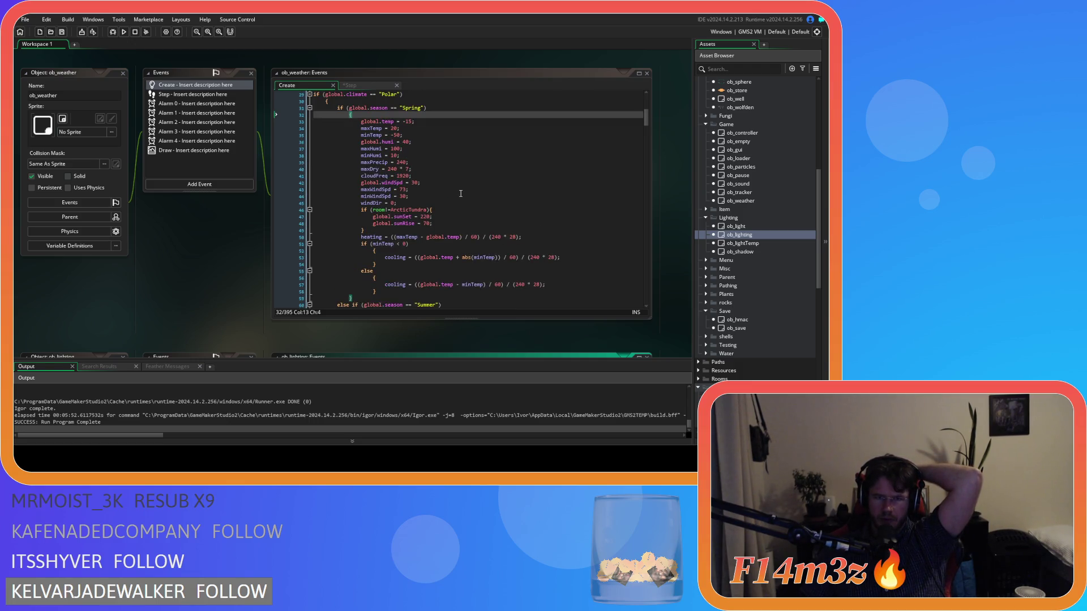
{"action": "left_click", "coordinate": [363, 84]}
{"action": "scroll", "coordinate": [513, 254], "scroll_direction": "up", "scroll_amount": 20}
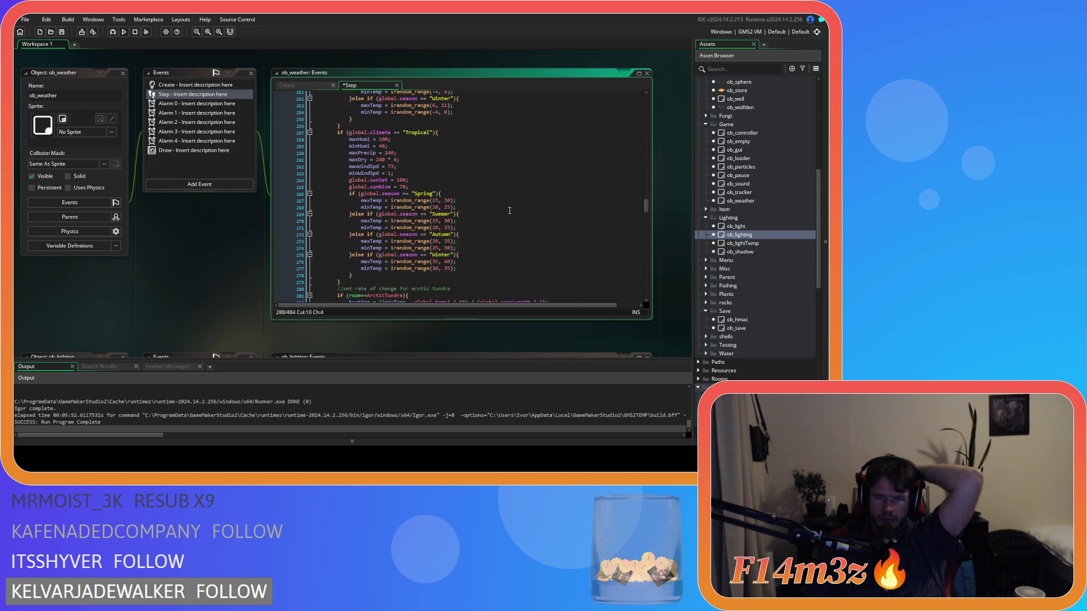
{"action": "scroll", "coordinate": [513, 255], "scroll_direction": "up", "scroll_amount": 12}
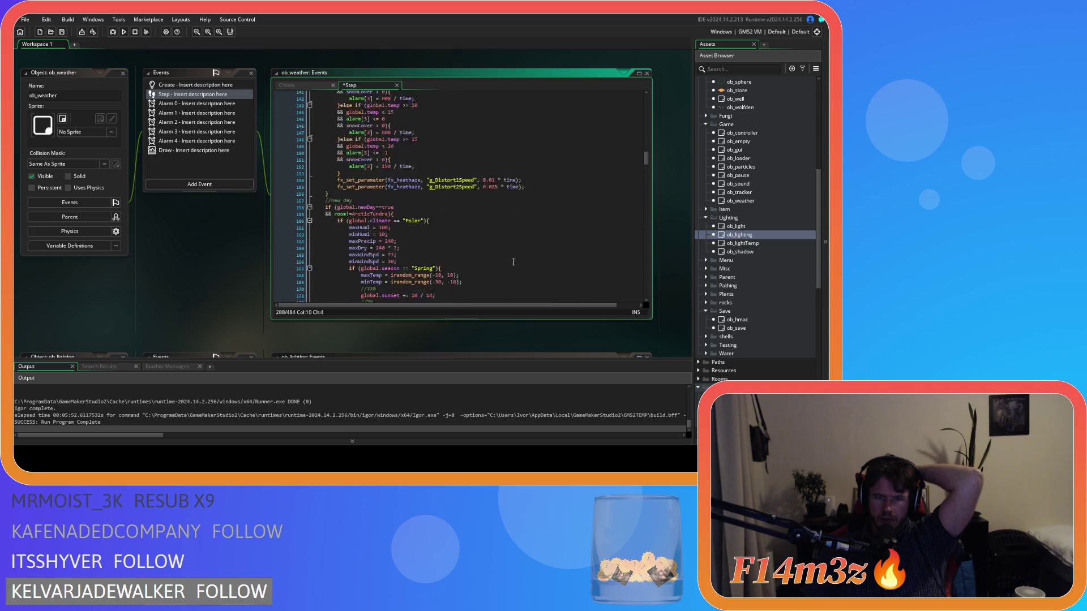
{"action": "scroll", "coordinate": [513, 262], "scroll_direction": "down", "scroll_amount": 6}
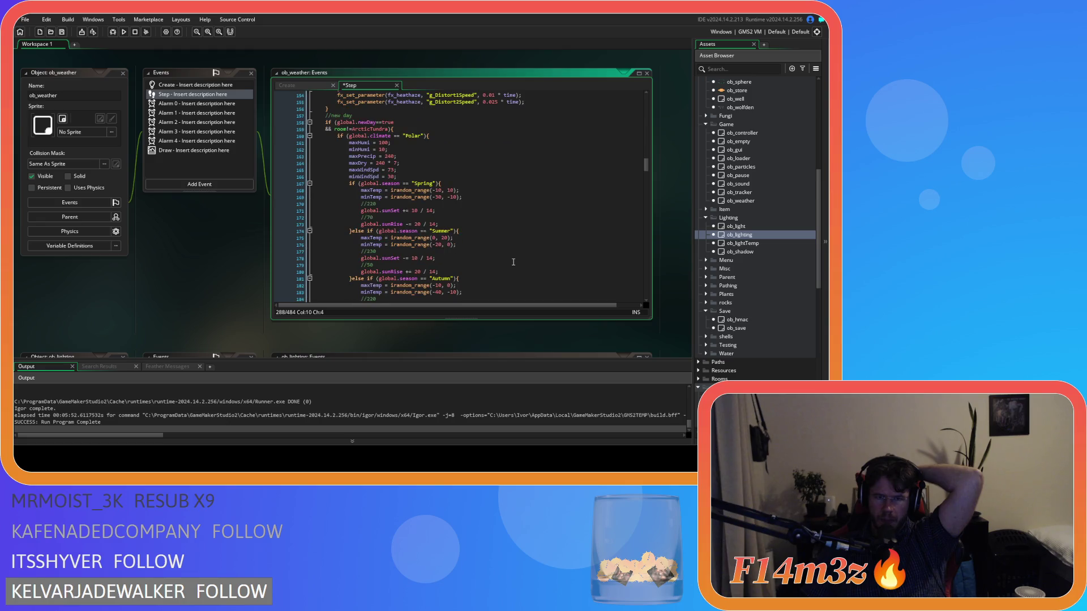
{"action": "left_click", "coordinate": [473, 210]}
{"action": "left_click", "coordinate": [465, 225]}
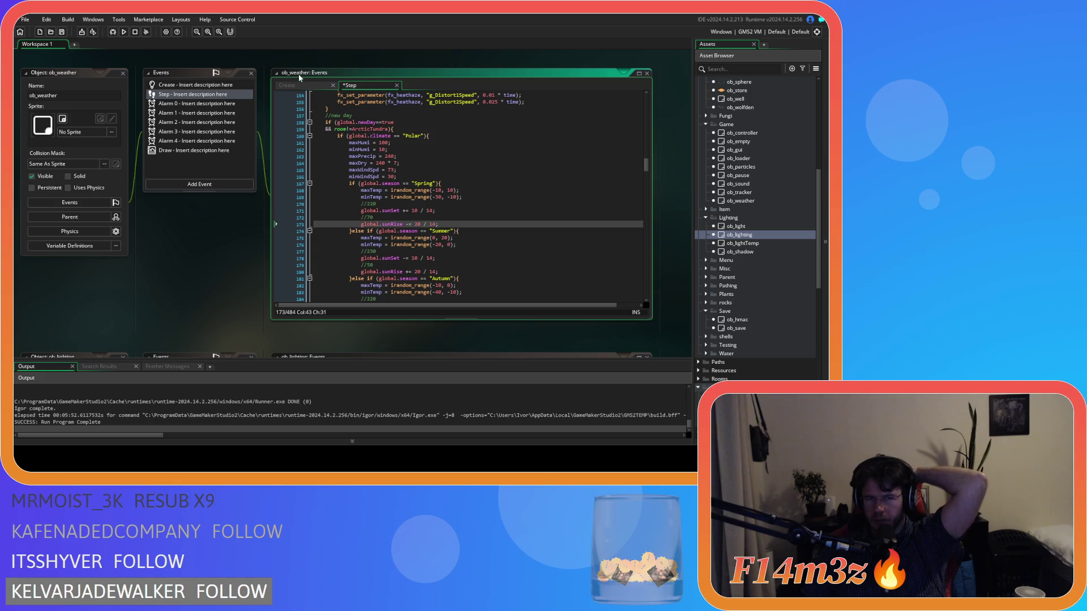
{"action": "left_click", "coordinate": [298, 84]}
{"action": "left_click", "coordinate": [493, 212]}
{"action": "left_click", "coordinate": [454, 221]}
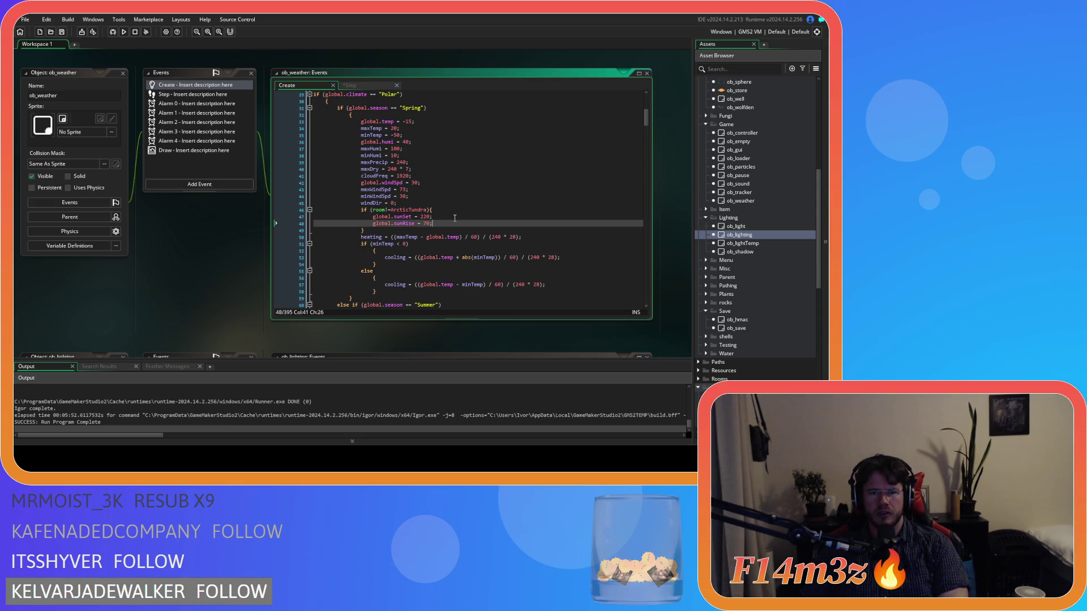
{"action": "scroll", "coordinate": [353, 180], "scroll_direction": "down", "scroll_amount": 2}
{"action": "key", "text": "Up"}
{"action": "key", "text": "Up"}
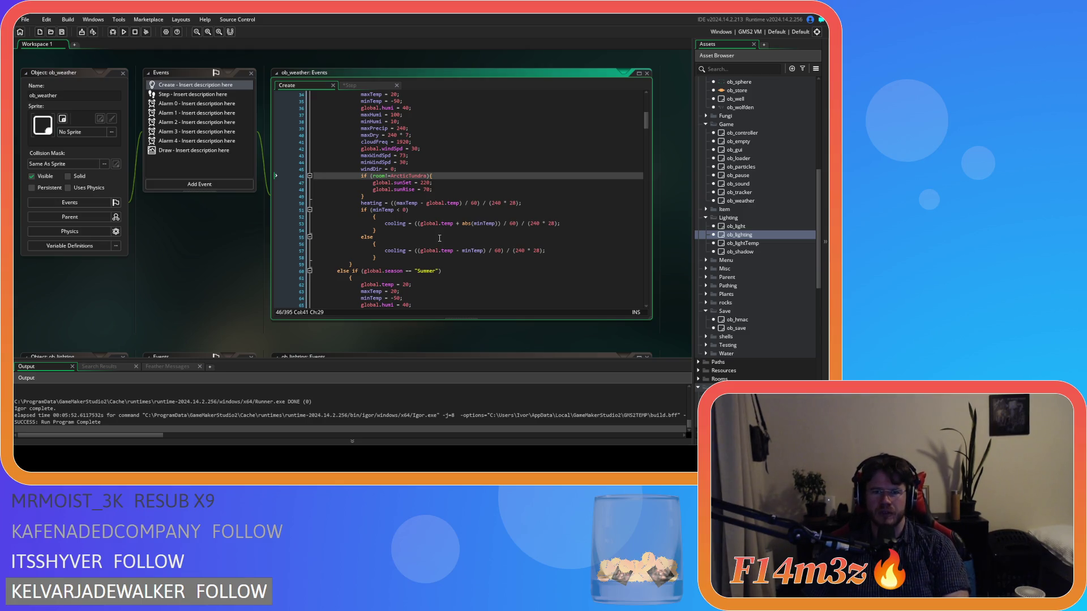
{"action": "scroll", "coordinate": [439, 238], "scroll_direction": "up", "scroll_amount": 3}
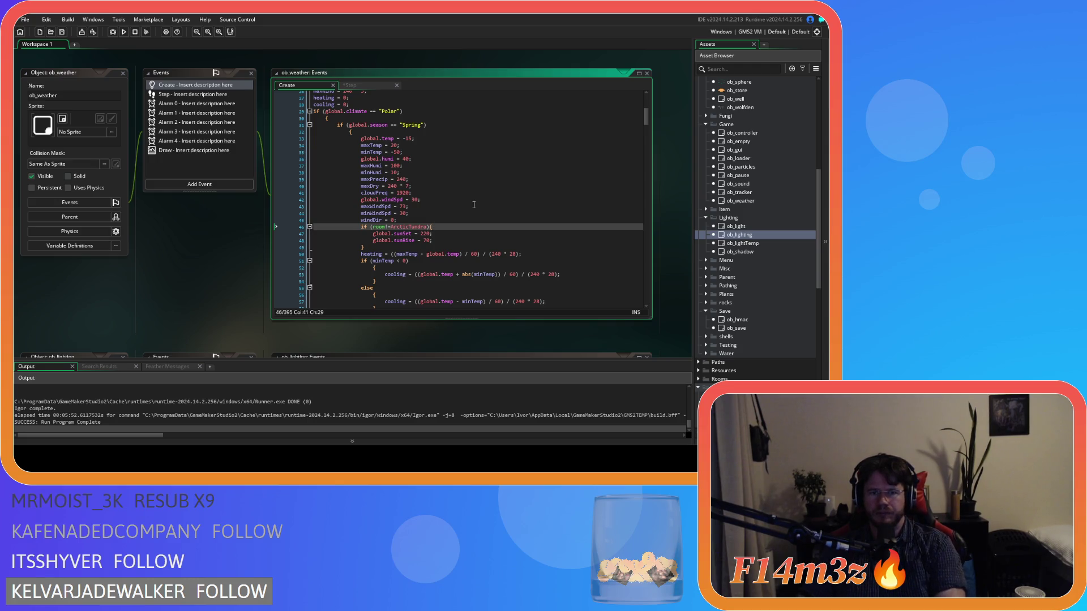
{"action": "scroll", "coordinate": [475, 213], "scroll_direction": "down", "scroll_amount": 5}
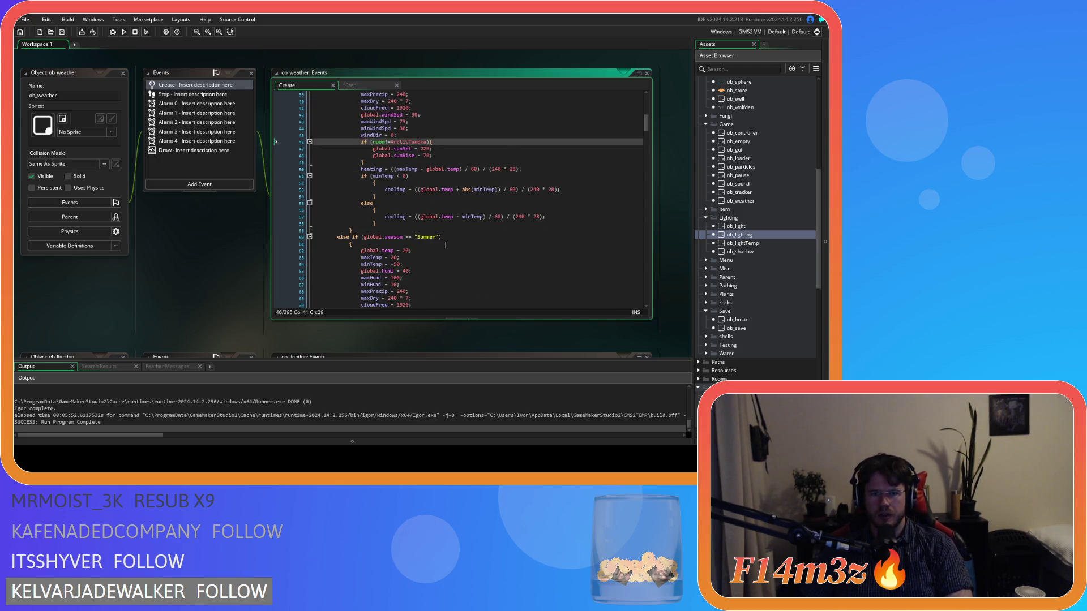
{"action": "scroll", "coordinate": [445, 244], "scroll_direction": "down", "scroll_amount": 3}
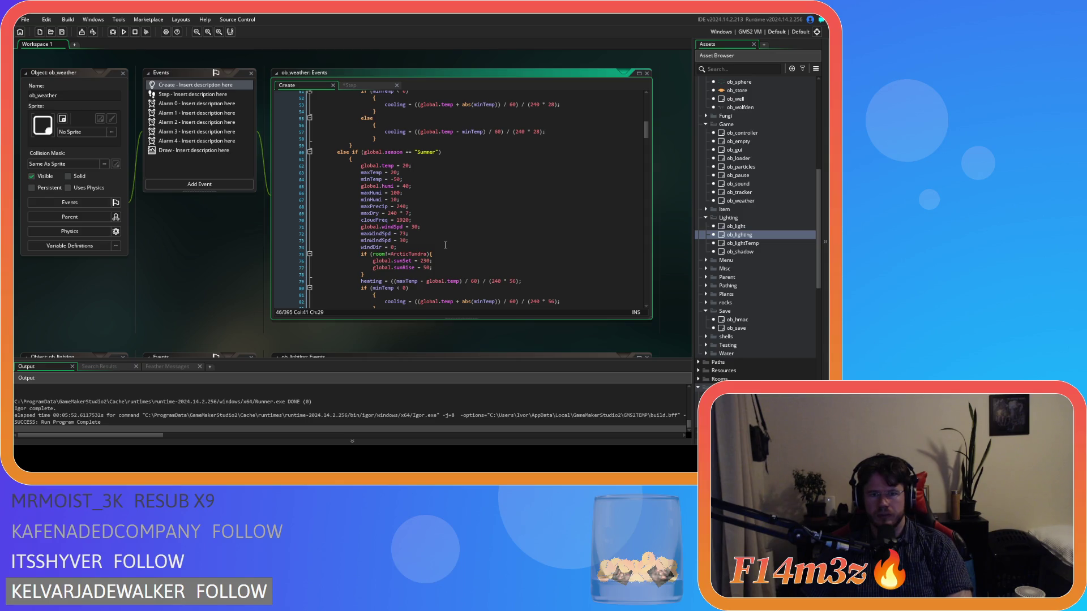
{"action": "left_click", "coordinate": [462, 267]}
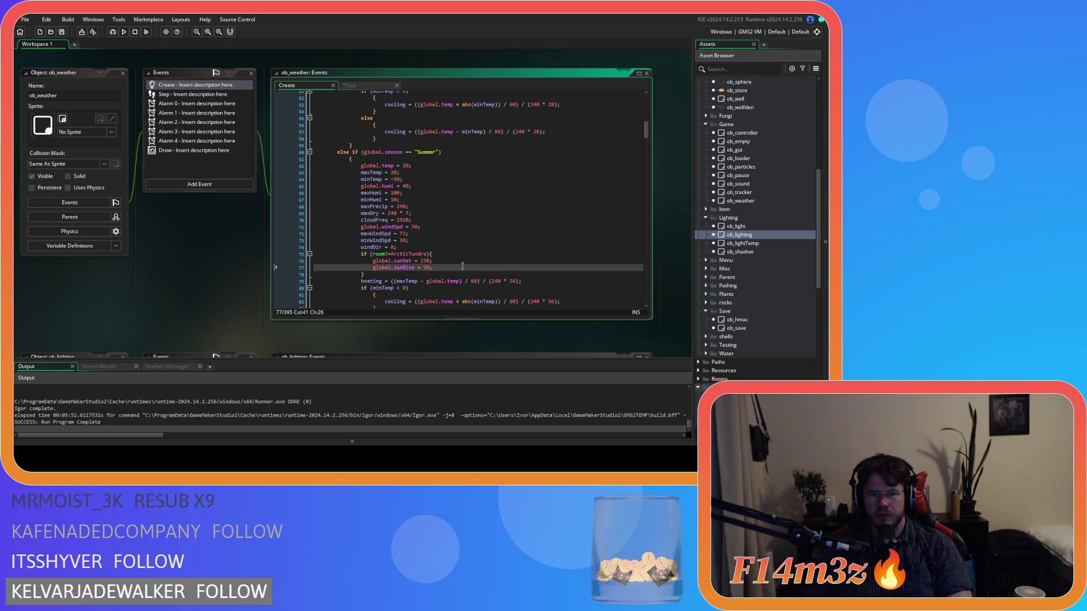
{"action": "scroll", "coordinate": [462, 266], "scroll_direction": "down", "scroll_amount": 2}
{"action": "left_click", "coordinate": [462, 212]}
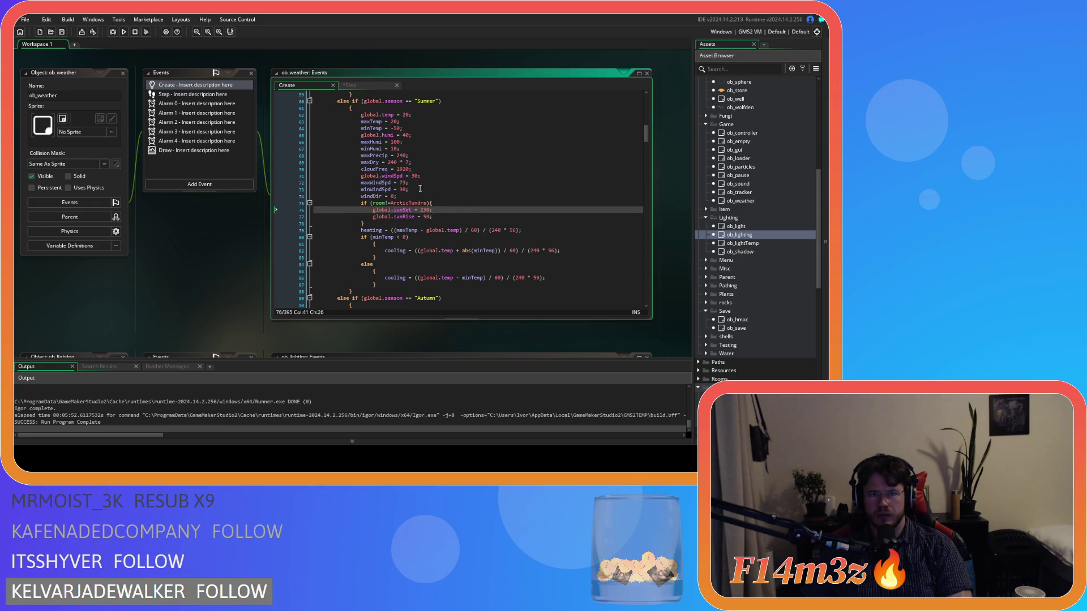
{"action": "key", "text": "ctrl+Tab"}
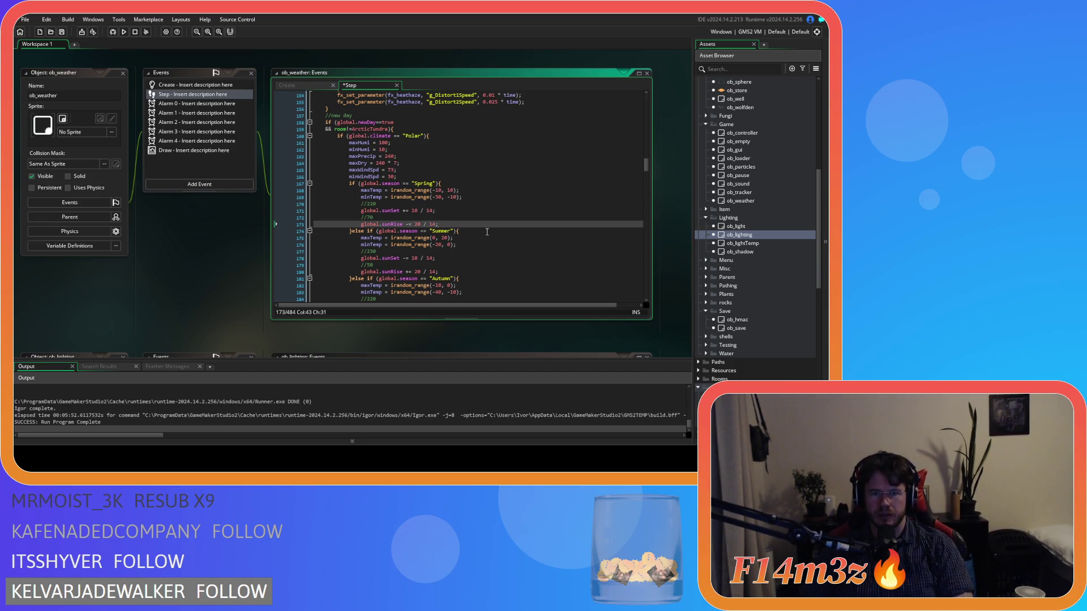
{"action": "left_click", "coordinate": [309, 85]}
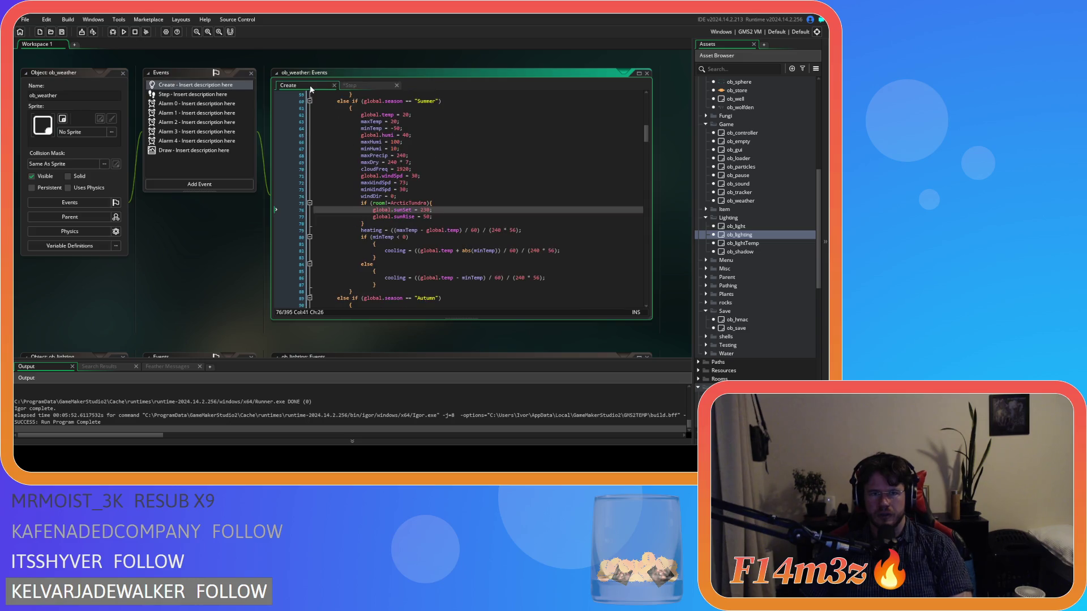
{"action": "scroll", "coordinate": [442, 210], "scroll_direction": "up", "scroll_amount": 10}
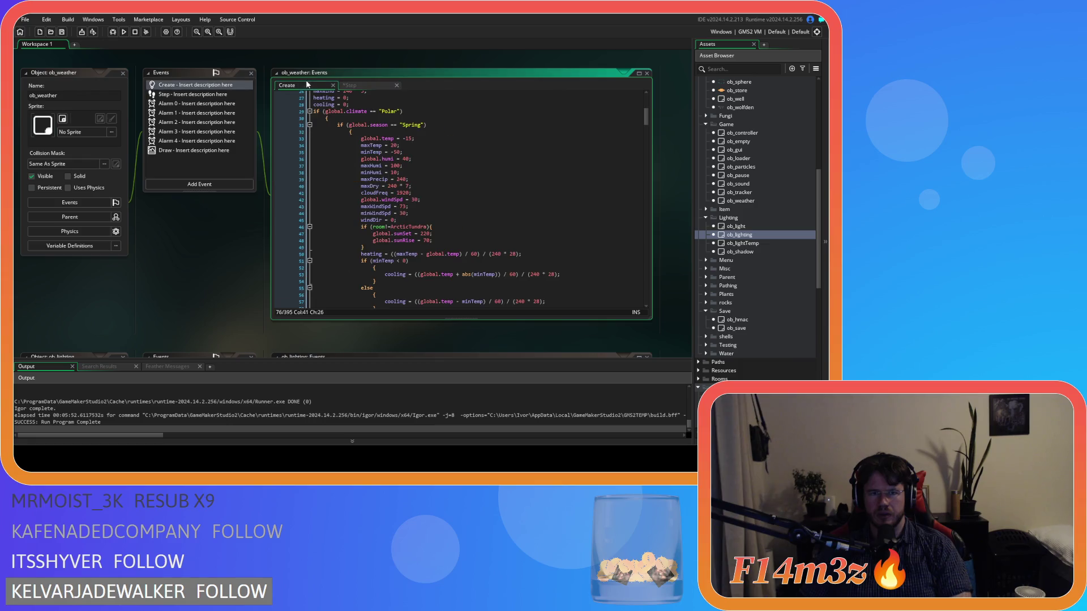
{"action": "scroll", "coordinate": [414, 231], "scroll_direction": "down", "scroll_amount": 3}
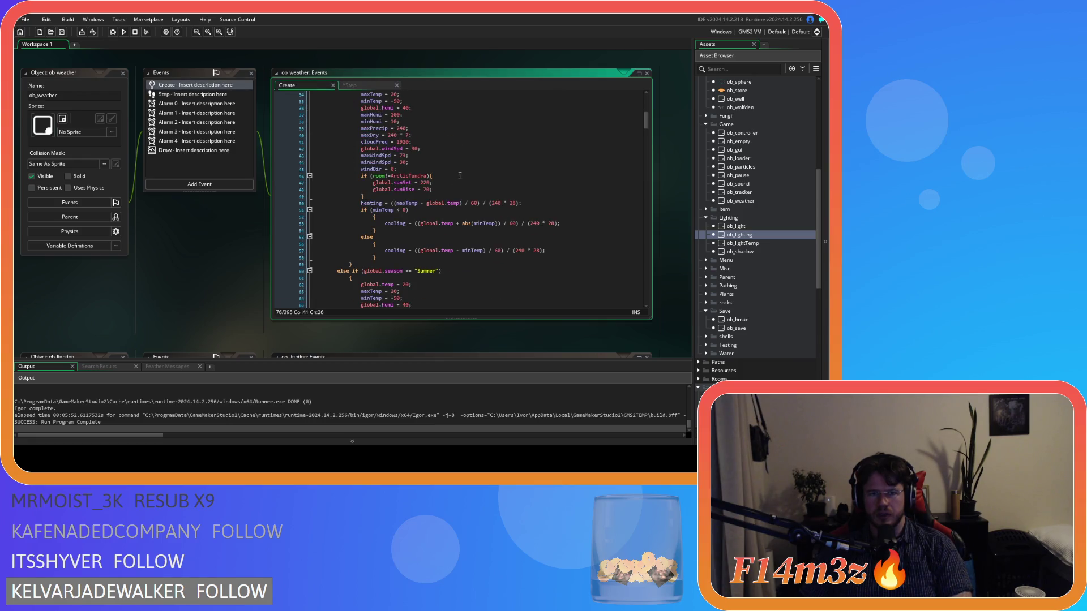
{"action": "left_click_drag", "start_coordinate": [424, 190], "coordinate": [432, 190]}
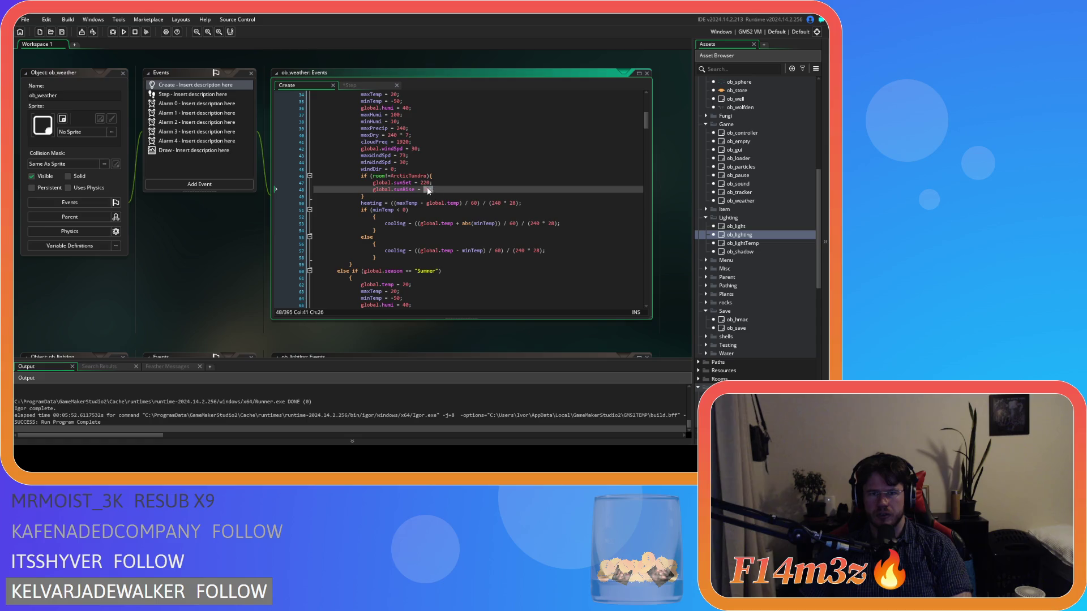
{"action": "double_click", "coordinate": [428, 183]}
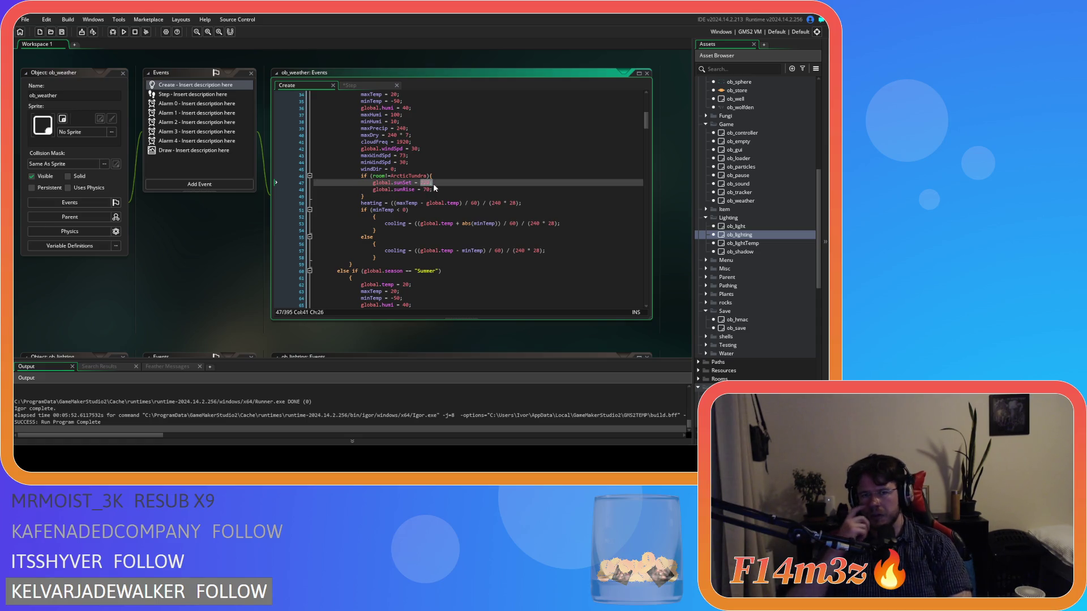
{"action": "scroll", "coordinate": [439, 209], "scroll_direction": "down", "scroll_amount": 7}
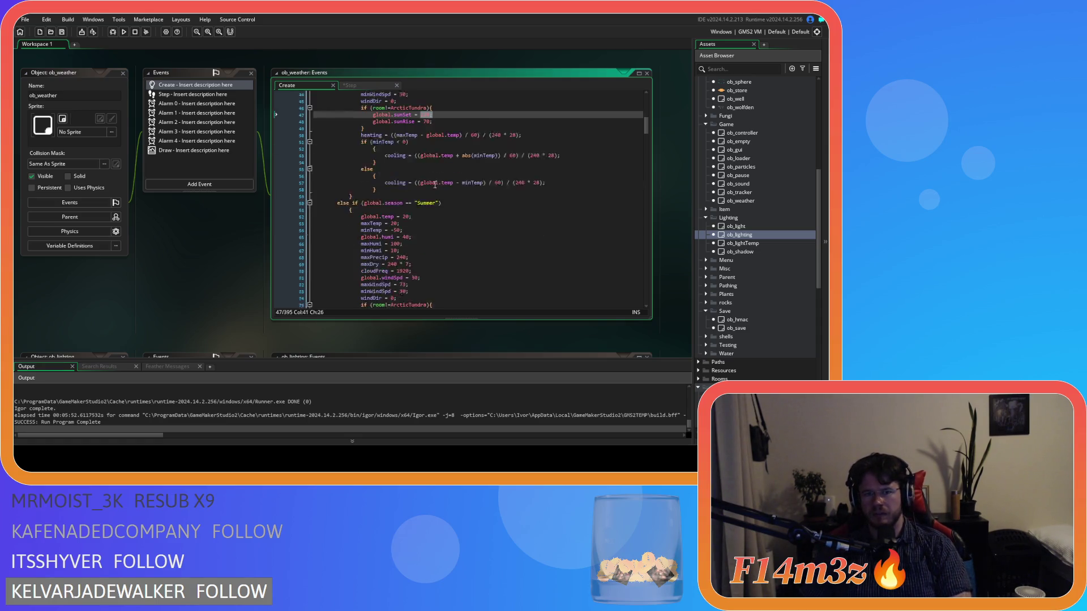
{"action": "double_click", "coordinate": [427, 252]}
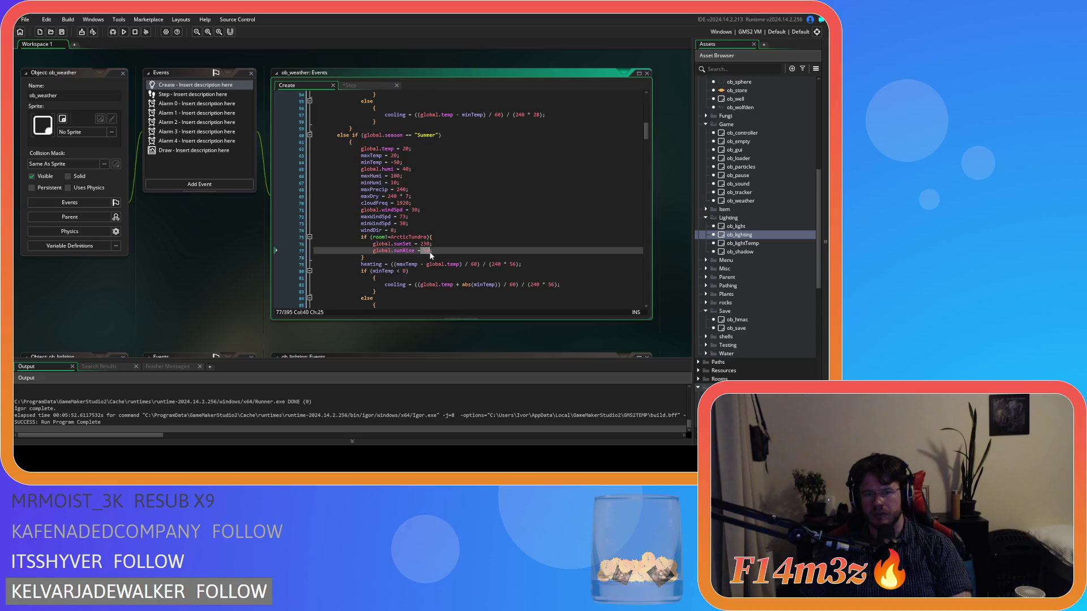
{"action": "scroll", "coordinate": [431, 237], "scroll_direction": "down", "scroll_amount": 10}
{"action": "left_click", "coordinate": [438, 214]}
{"action": "scroll", "coordinate": [438, 214], "scroll_direction": "down", "scroll_amount": 10}
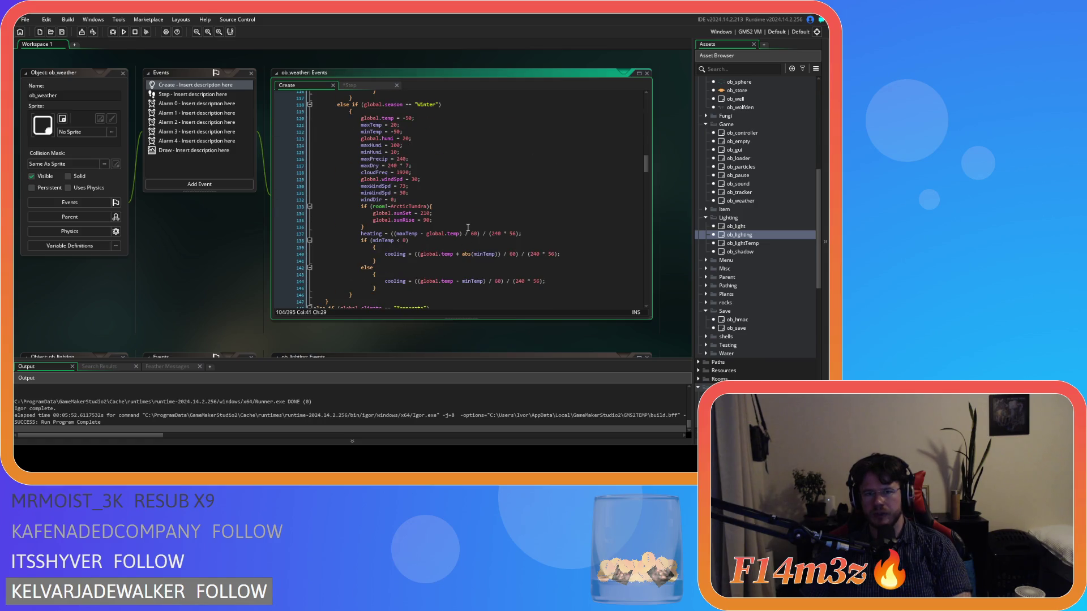
{"action": "scroll", "coordinate": [467, 228], "scroll_direction": "down", "scroll_amount": 12}
{"action": "scroll", "coordinate": [468, 224], "scroll_direction": "up", "scroll_amount": 4}
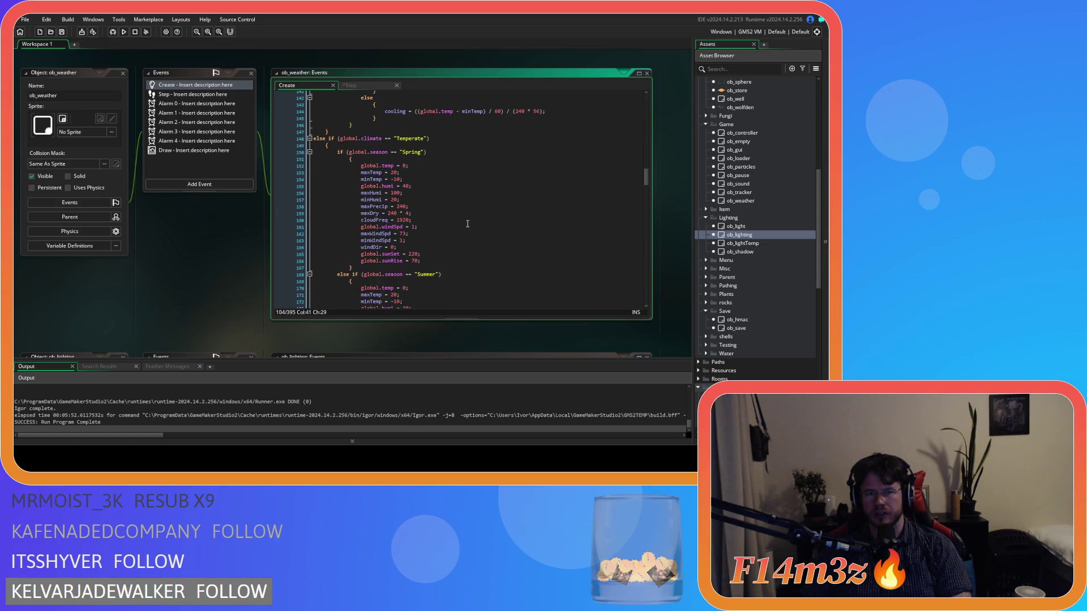
{"action": "scroll", "coordinate": [468, 224], "scroll_direction": "down", "scroll_amount": 3}
{"action": "scroll", "coordinate": [467, 223], "scroll_direction": "up", "scroll_amount": 3}
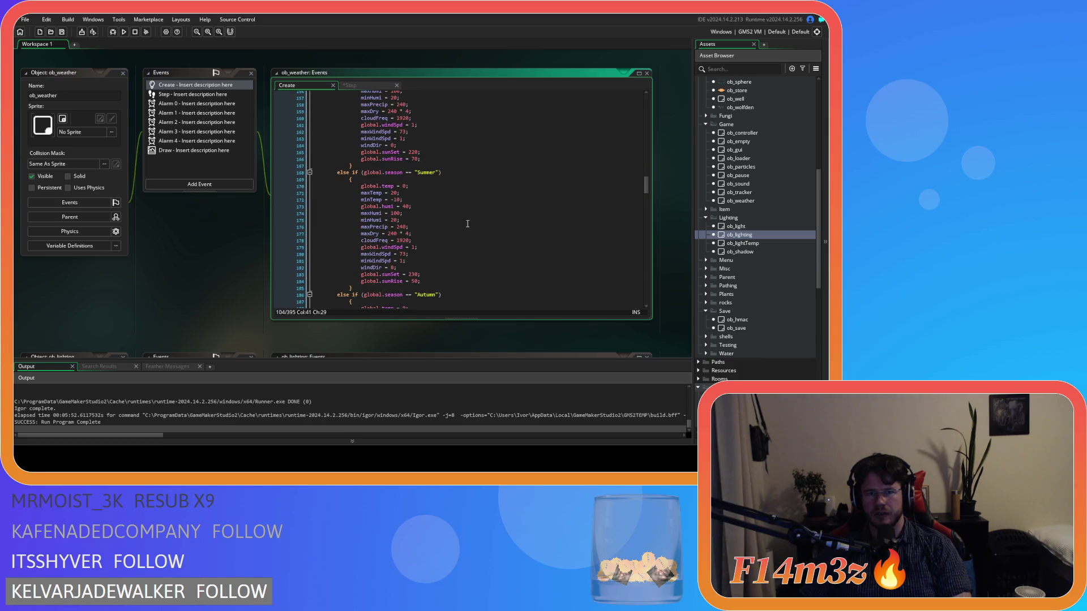
{"action": "scroll", "coordinate": [468, 224], "scroll_direction": "up", "scroll_amount": 17}
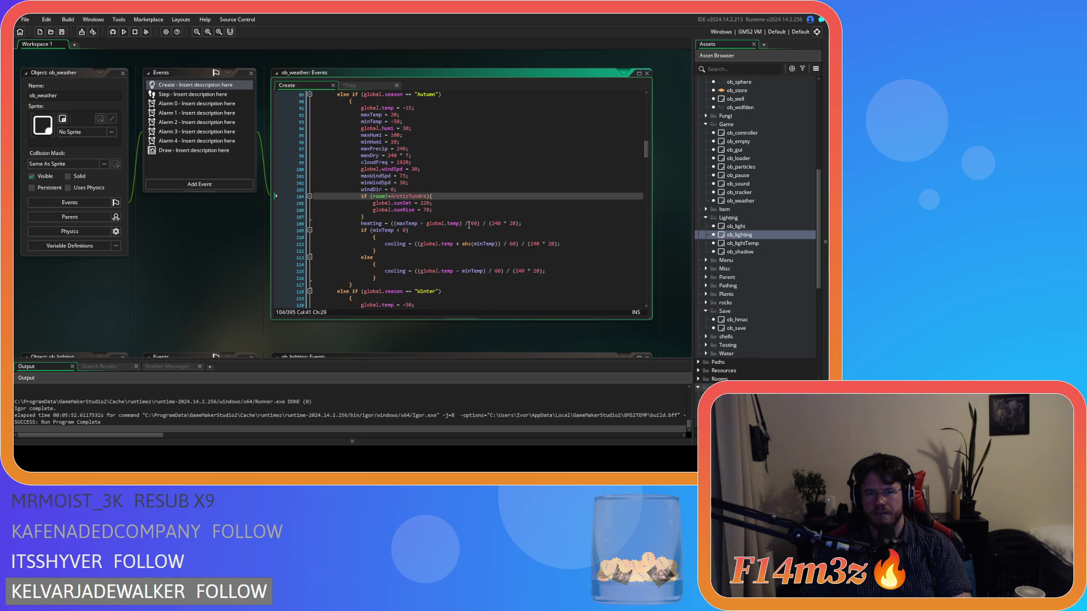
{"action": "scroll", "coordinate": [468, 224], "scroll_direction": "down", "scroll_amount": 4}
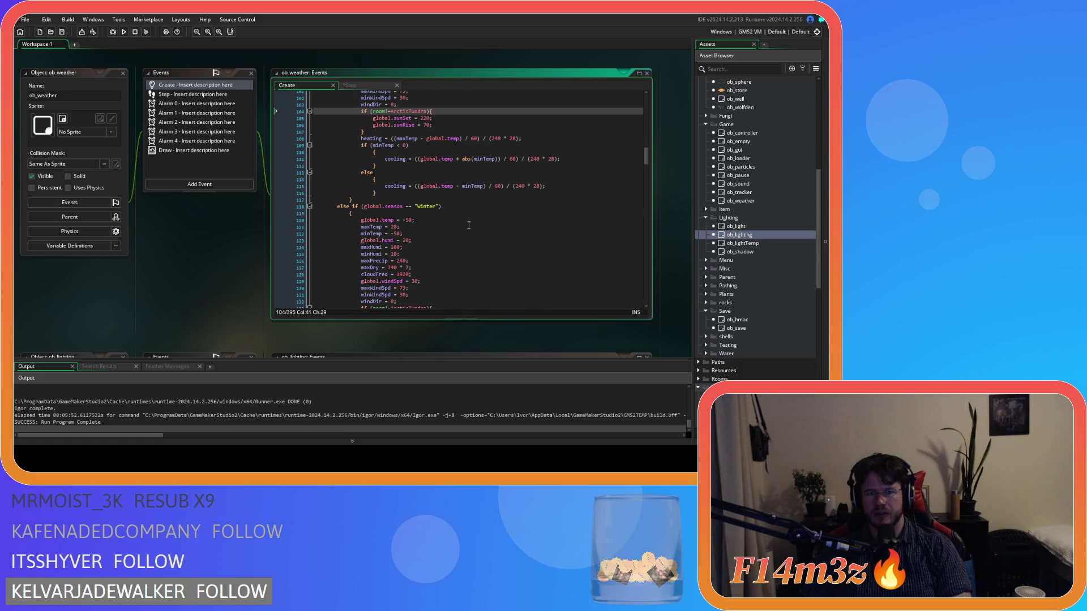
{"action": "scroll", "coordinate": [469, 225], "scroll_direction": "up", "scroll_amount": 5}
{"action": "scroll", "coordinate": [469, 225], "scroll_direction": "down", "scroll_amount": 5}
{"action": "left_click_drag", "start_coordinate": [390, 196], "coordinate": [357, 138]}
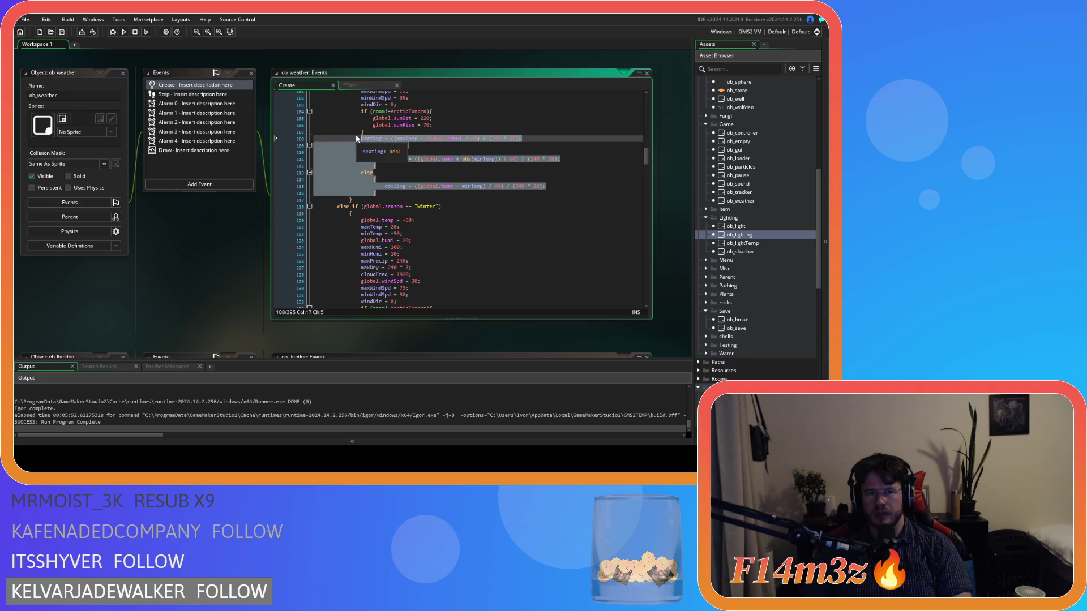
{"action": "left_click", "coordinate": [396, 179]}
{"action": "scroll", "coordinate": [414, 215], "scroll_direction": "down", "scroll_amount": 20}
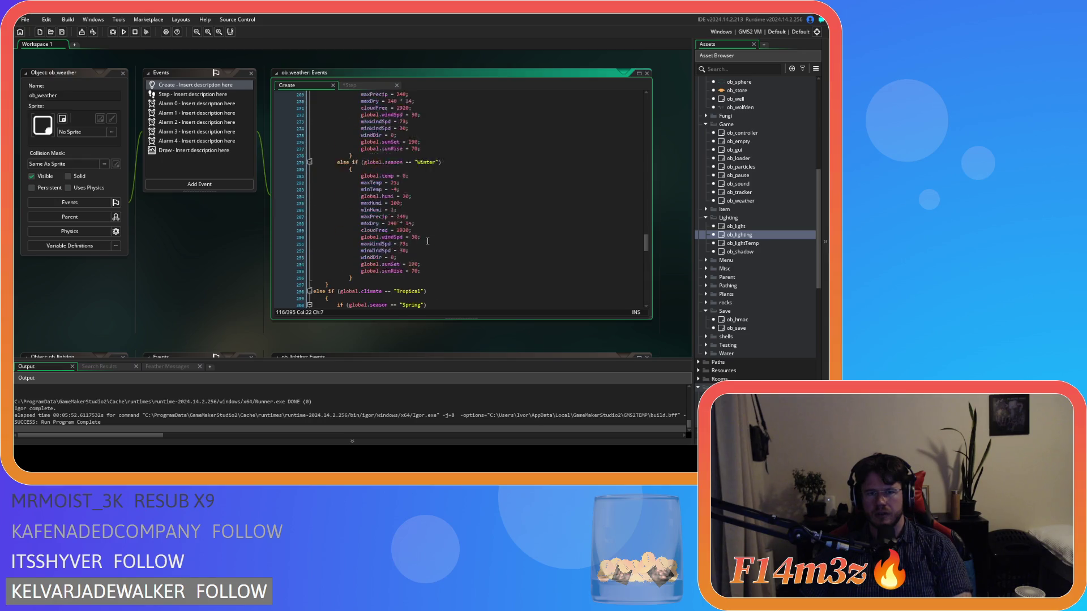
Select Create's Polar Spring sunSet and sunRise lines, then check Step's Polar maxHumi line.
{"action": "scroll", "coordinate": [427, 241], "scroll_direction": "down", "scroll_amount": 18}
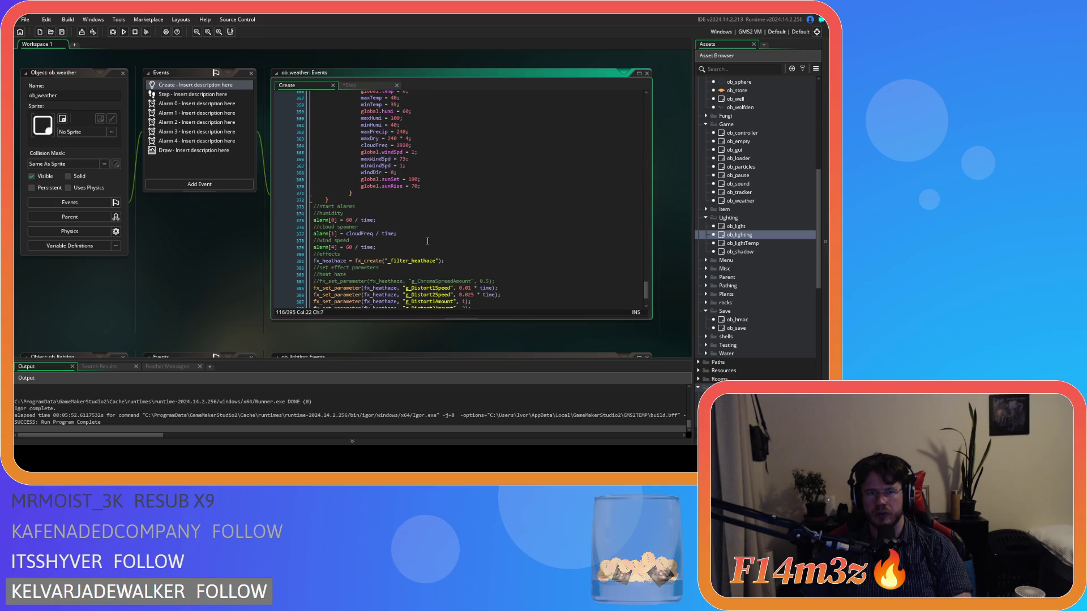
{"action": "mouse_move", "coordinate": [646, 295]}
{"action": "left_mouse_down"}
{"action": "mouse_move", "coordinate": [630, 184]}
{"action": "mouse_move", "coordinate": [651, 119]}
{"action": "left_mouse_up"}
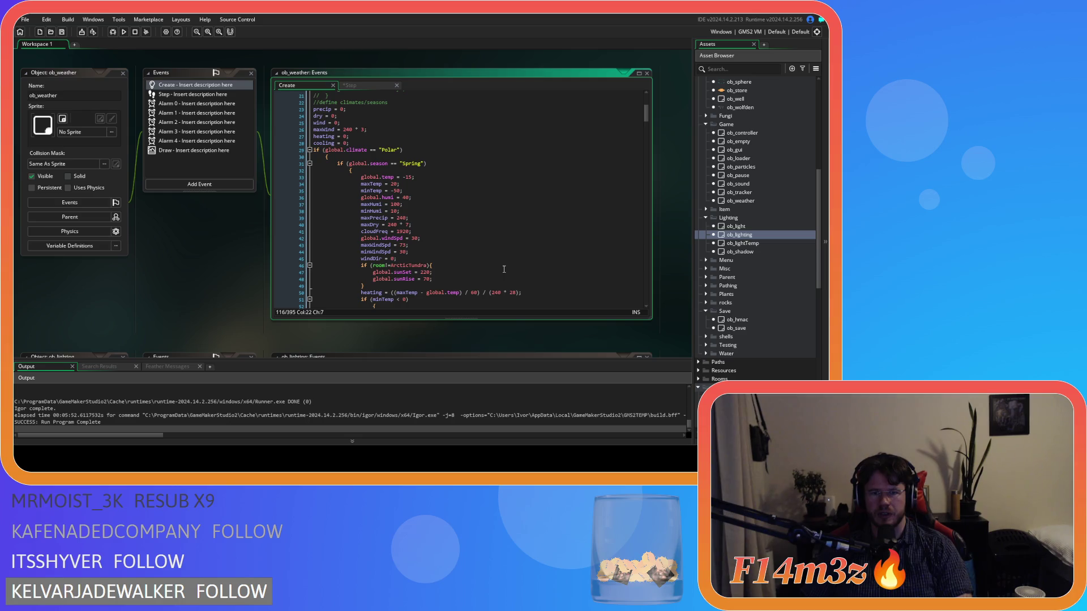
{"action": "mouse_move", "coordinate": [432, 278]}
{"action": "left_mouse_down"}
{"action": "mouse_move", "coordinate": [373, 273]}
{"action": "mouse_move", "coordinate": [412, 206]}
{"action": "mouse_move", "coordinate": [385, 204]}
{"action": "left_mouse_up"}
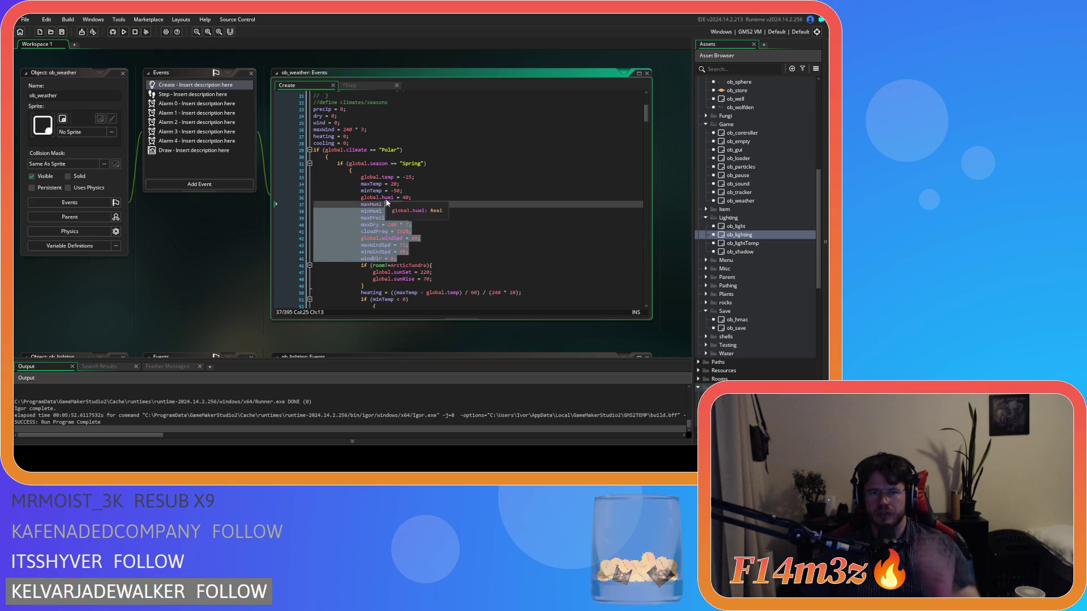
{"action": "left_click", "coordinate": [358, 86]}
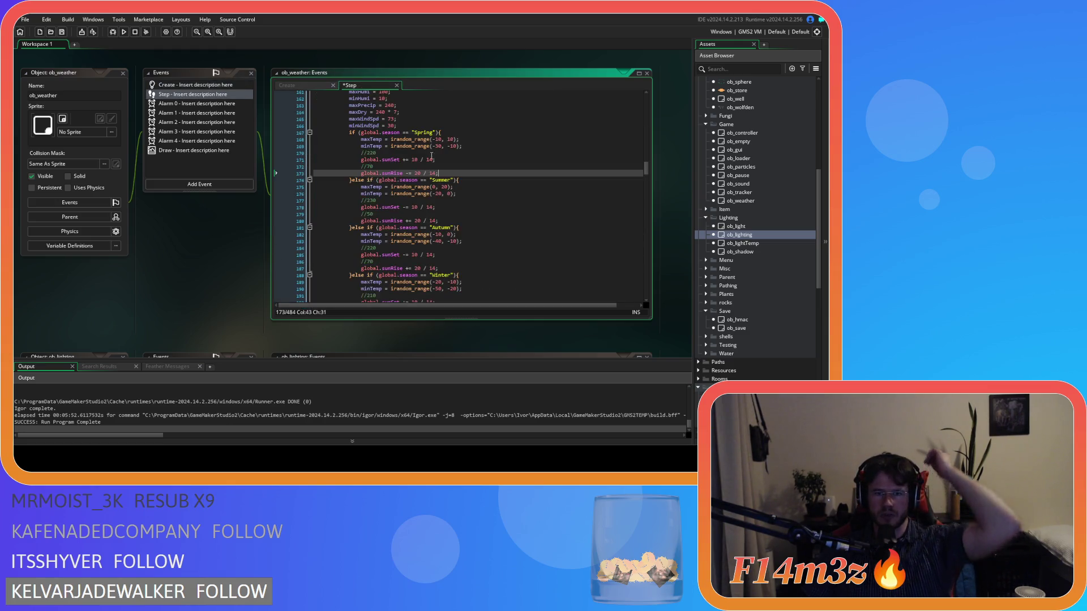
{"action": "left_click", "coordinate": [461, 194]}
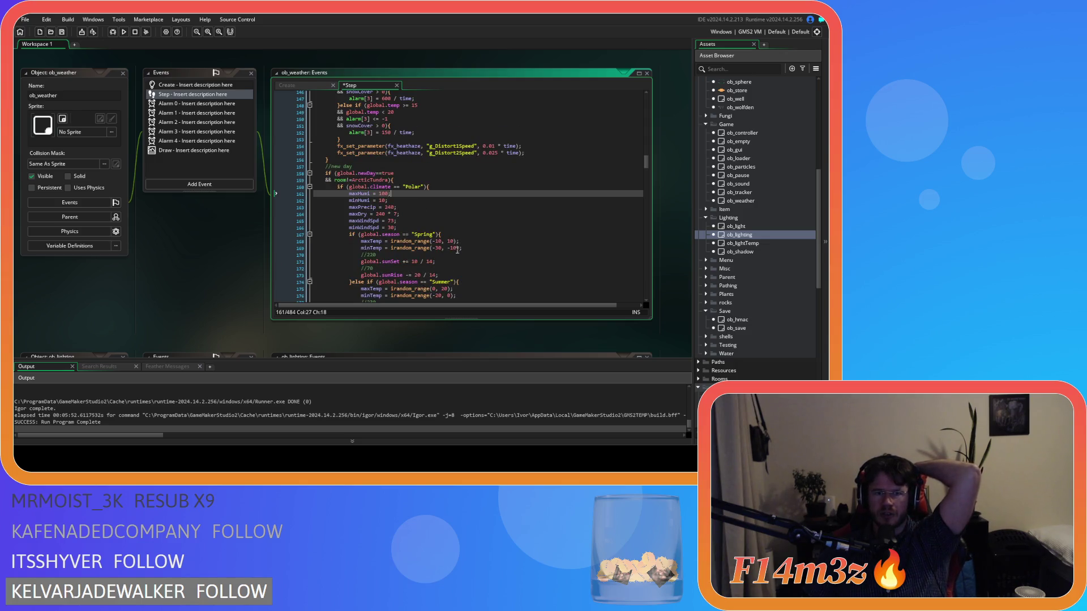
Review Step's Polar new-day humidity values down to the Spring sunSet adjustment.
{"action": "scroll", "coordinate": [459, 249], "scroll_direction": "down", "scroll_amount": 2}
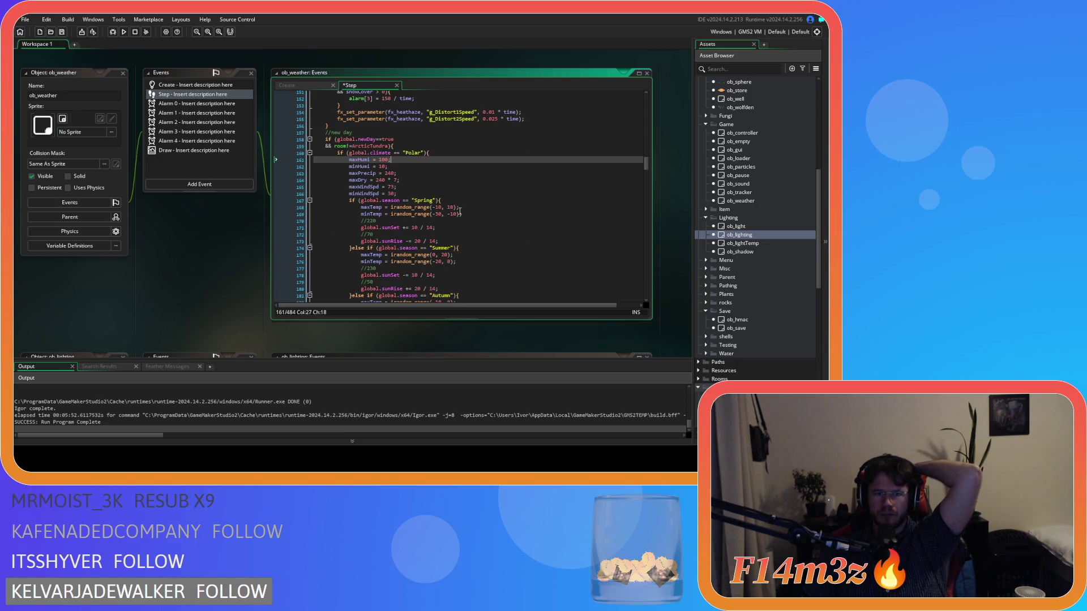
{"action": "left_click", "coordinate": [428, 166]}
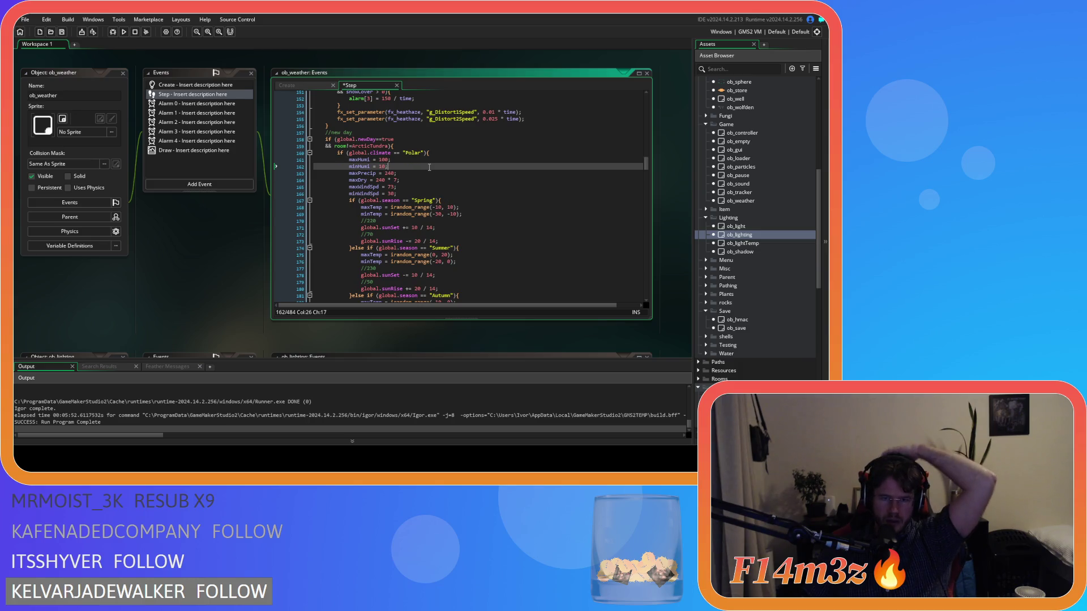
{"action": "left_click", "coordinate": [410, 174]}
{"action": "left_click", "coordinate": [410, 181]}
{"action": "left_click", "coordinate": [409, 186]}
{"action": "left_click", "coordinate": [406, 220]}
{"action": "scroll", "coordinate": [406, 219], "scroll_direction": "down", "scroll_amount": 3}
{"action": "scroll", "coordinate": [406, 218], "scroll_direction": "down", "scroll_amount": 6}
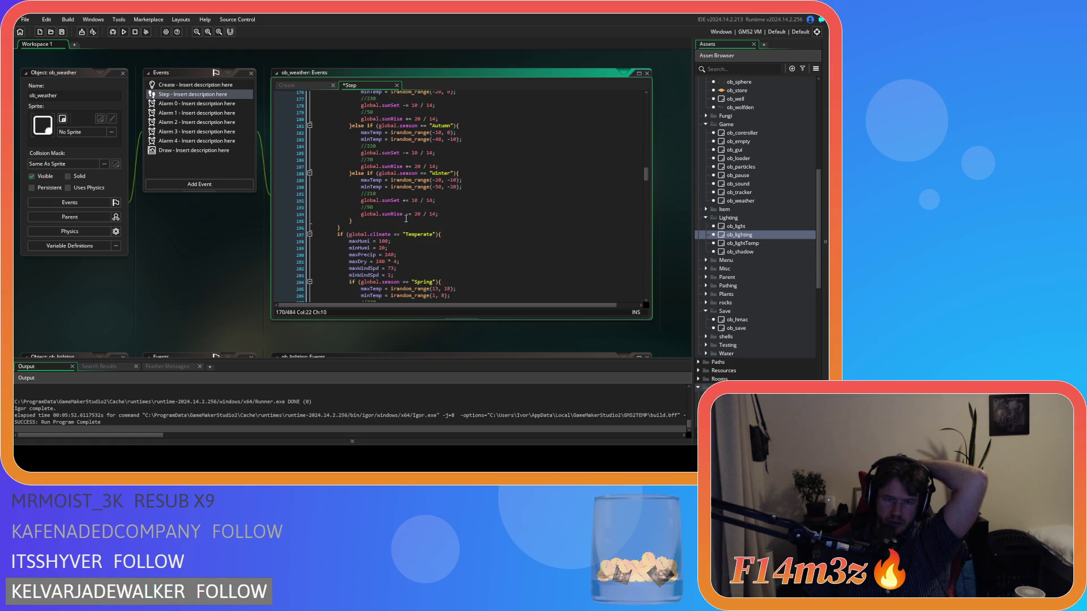
Compare Create's Polar Spring temperature and minTemp lines against the Step code.
{"action": "left_click", "coordinate": [305, 87]}
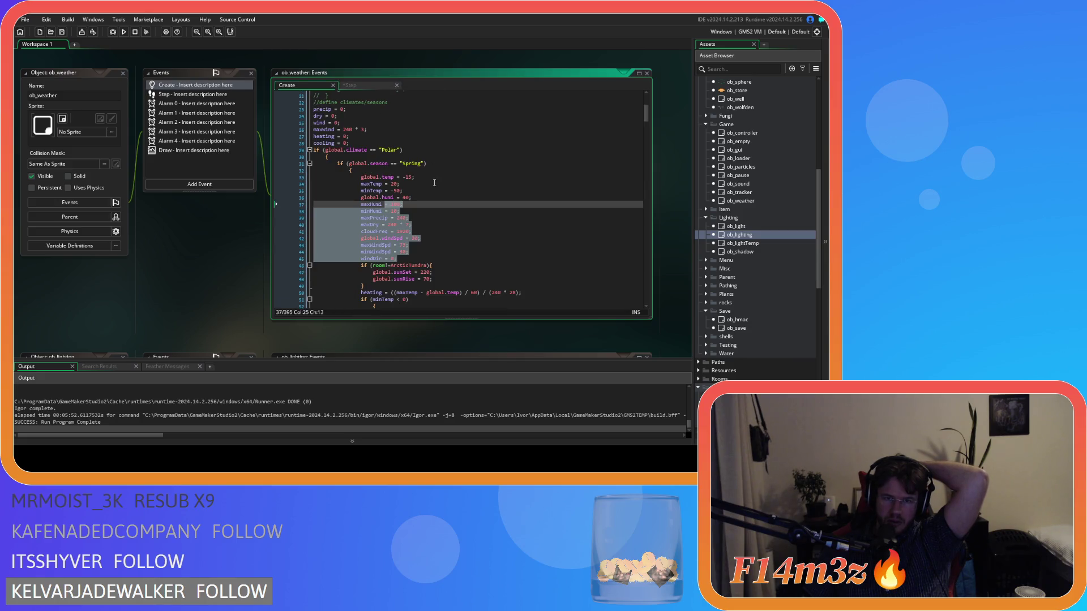
{"action": "left_click", "coordinate": [426, 177]}
{"action": "left_click", "coordinate": [350, 85]}
{"action": "left_click", "coordinate": [302, 85]}
{"action": "key", "text": "Left"}
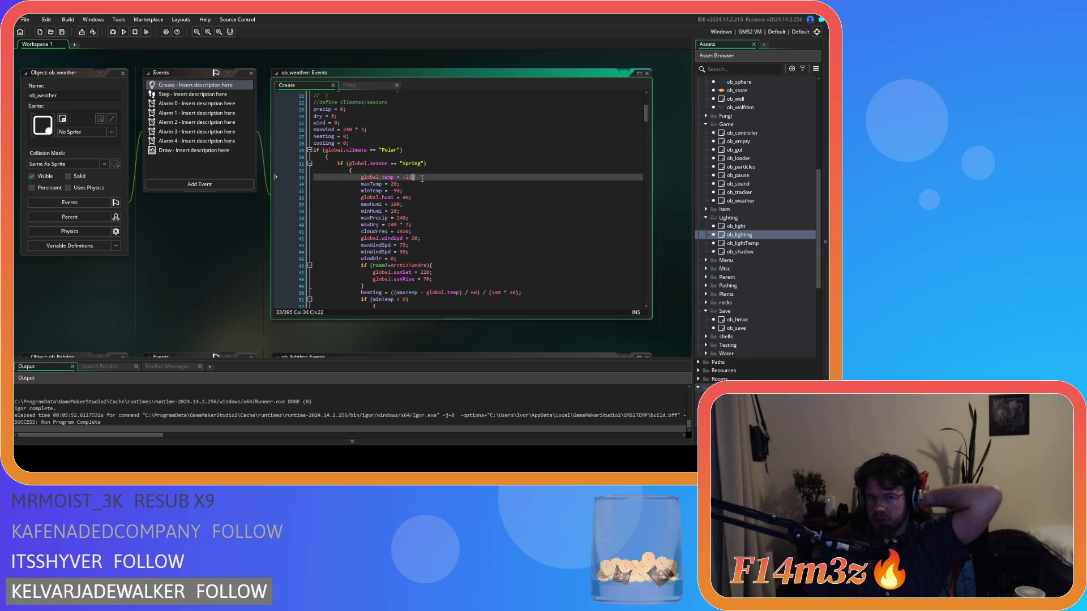
{"action": "left_click", "coordinate": [417, 189]}
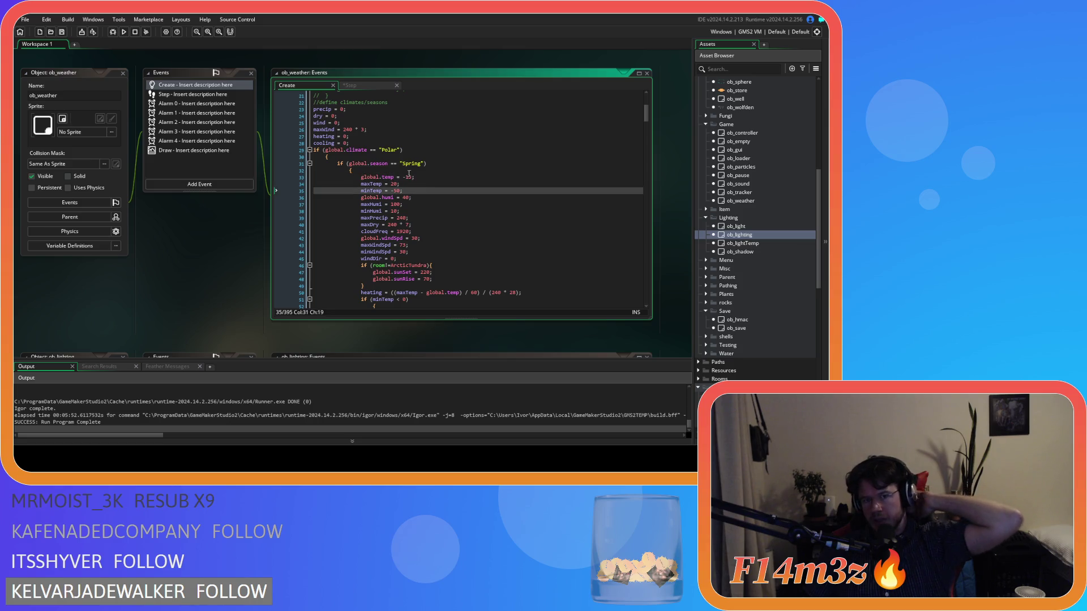
{"action": "left_click", "coordinate": [358, 85]}
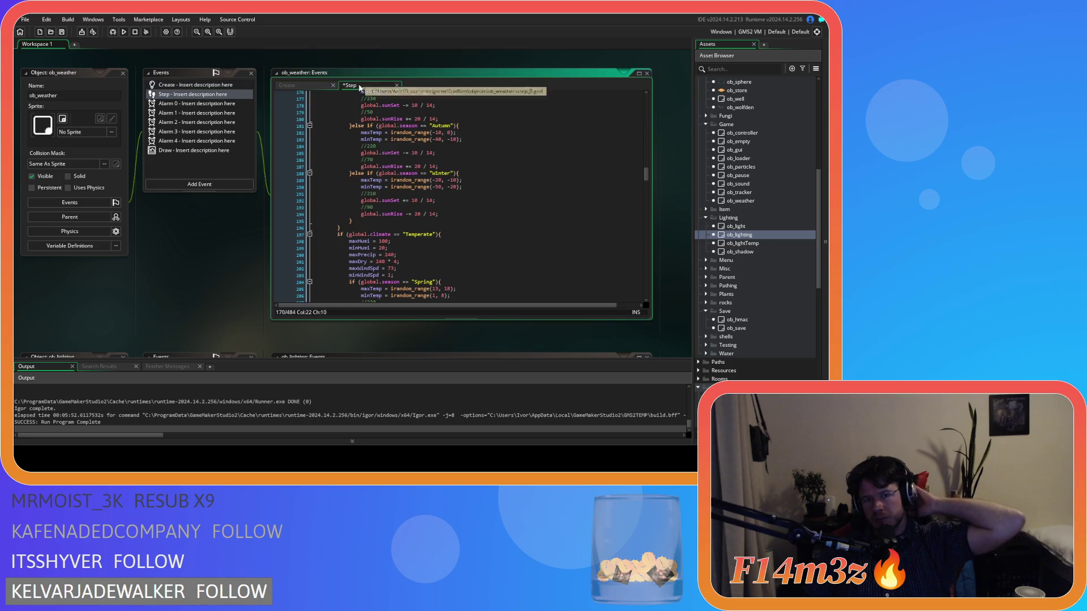
{"action": "scroll", "coordinate": [358, 171], "scroll_direction": "down", "scroll_amount": 1}
{"action": "left_click", "coordinate": [310, 86]}
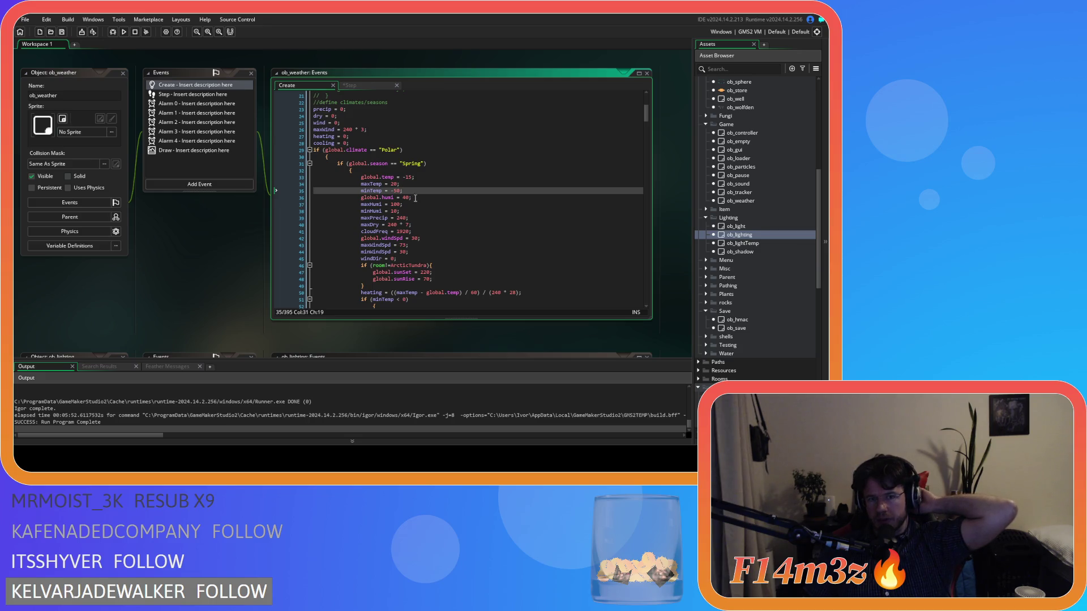
{"action": "left_click", "coordinate": [352, 86]}
{"action": "scroll", "coordinate": [422, 213], "scroll_direction": "up", "scroll_amount": 3}
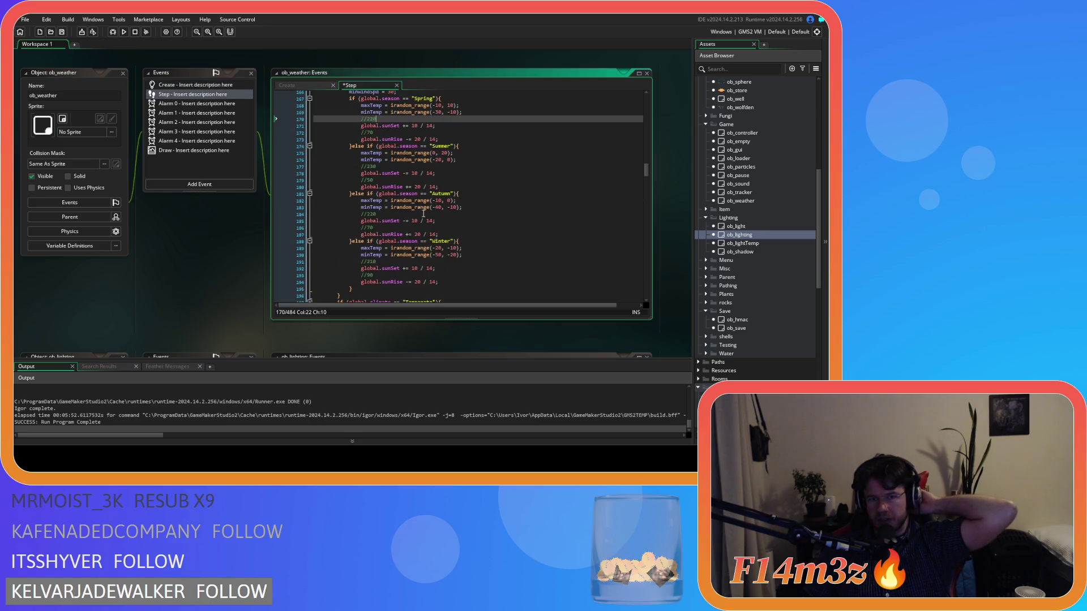
{"action": "scroll", "coordinate": [424, 214], "scroll_direction": "up", "scroll_amount": 5}
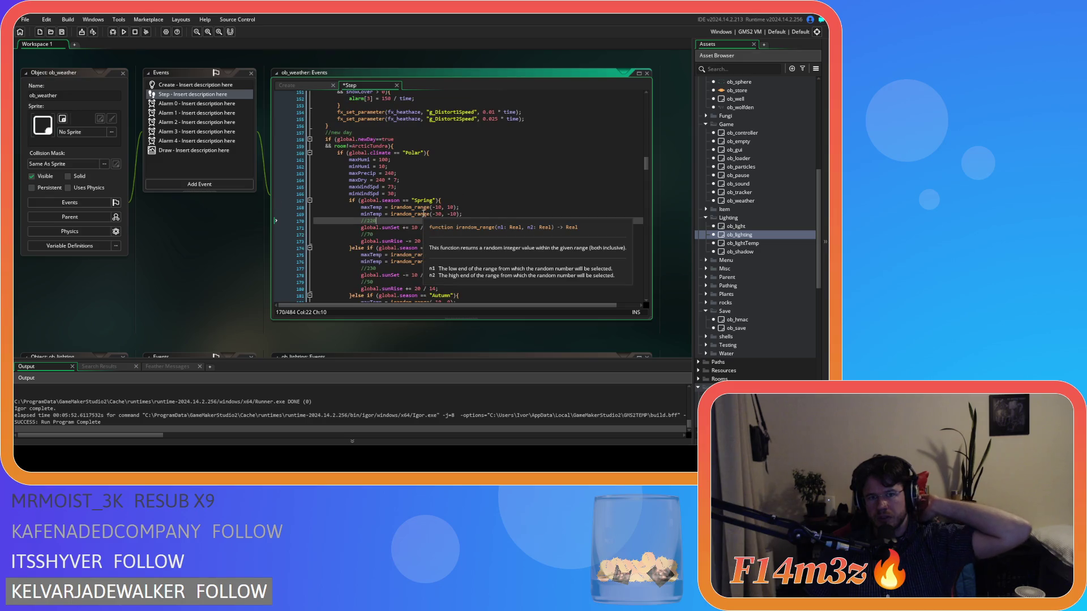
Review Create's Polar Spring maxPrecip, maxDry, cloudFreq and windDir lines.
{"action": "left_click", "coordinate": [308, 86]}
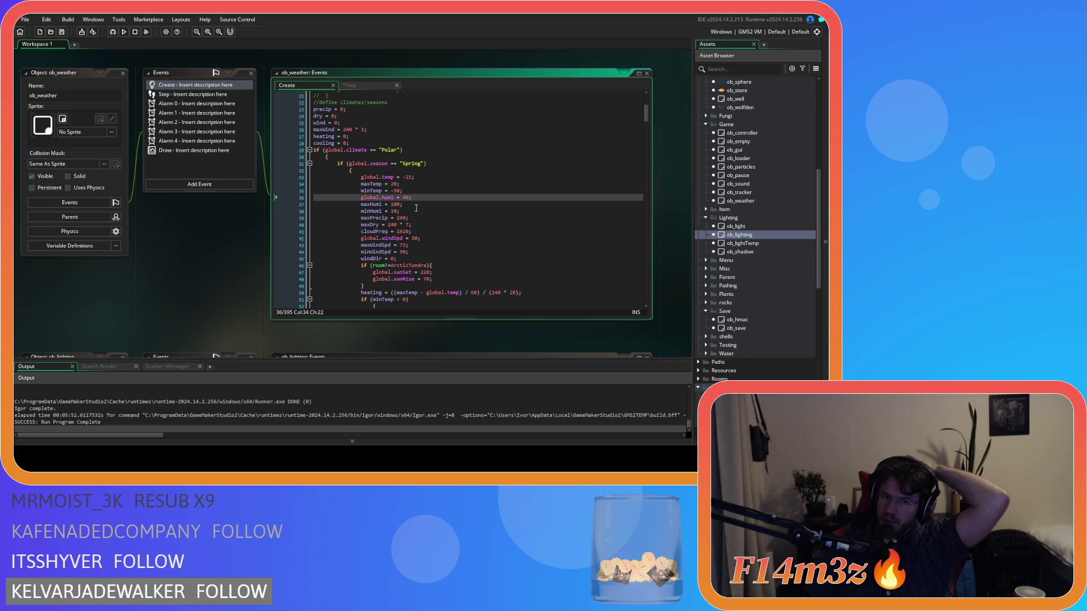
{"action": "left_click", "coordinate": [411, 224]}
{"action": "left_click", "coordinate": [419, 218]}
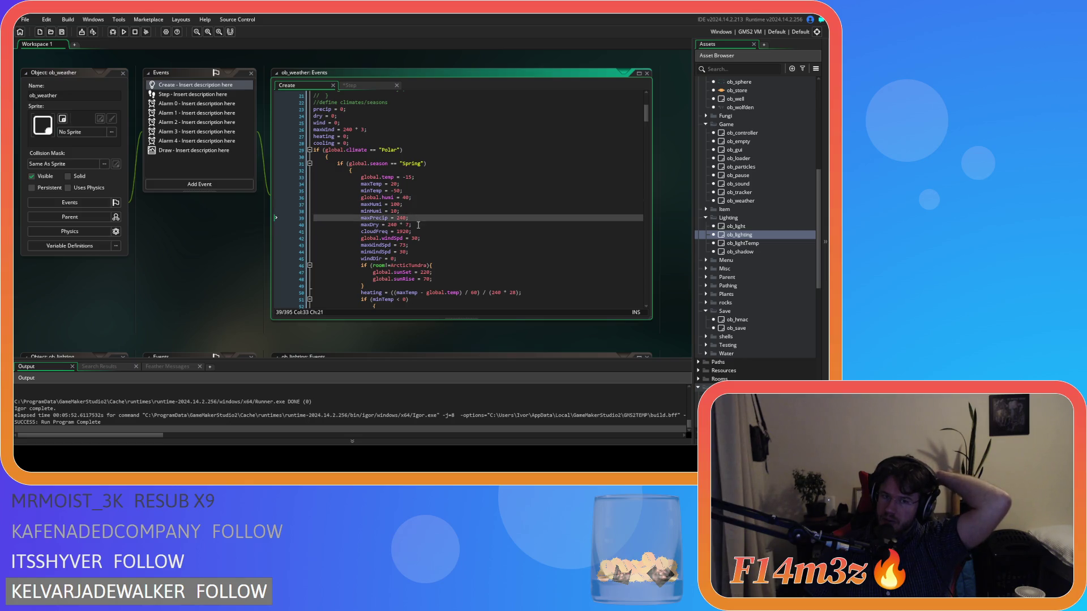
{"action": "left_click", "coordinate": [419, 225]}
{"action": "left_click", "coordinate": [419, 232]}
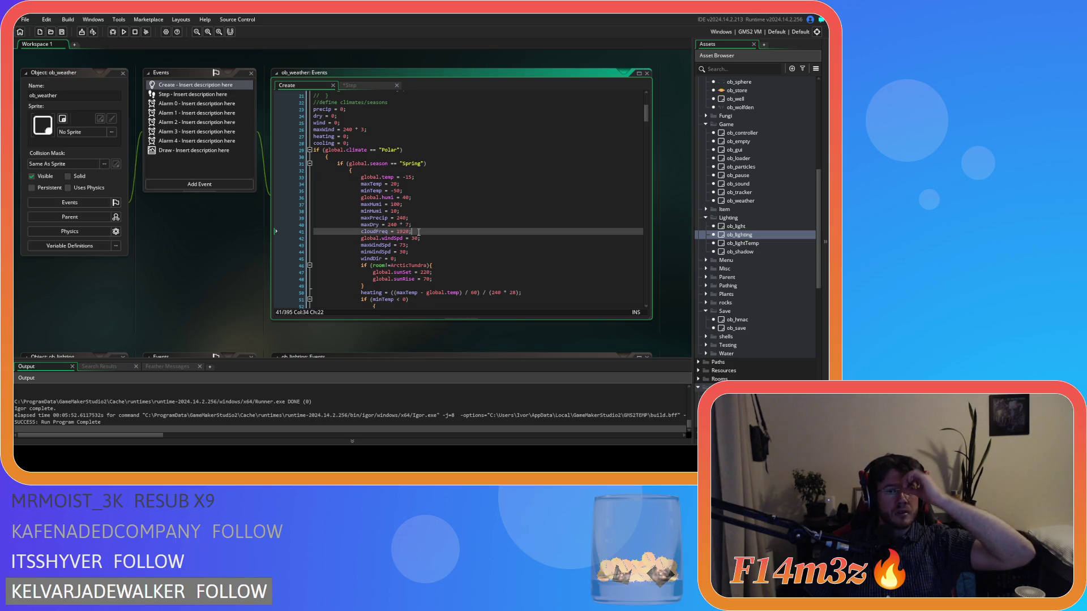
{"action": "left_click", "coordinate": [433, 258]}
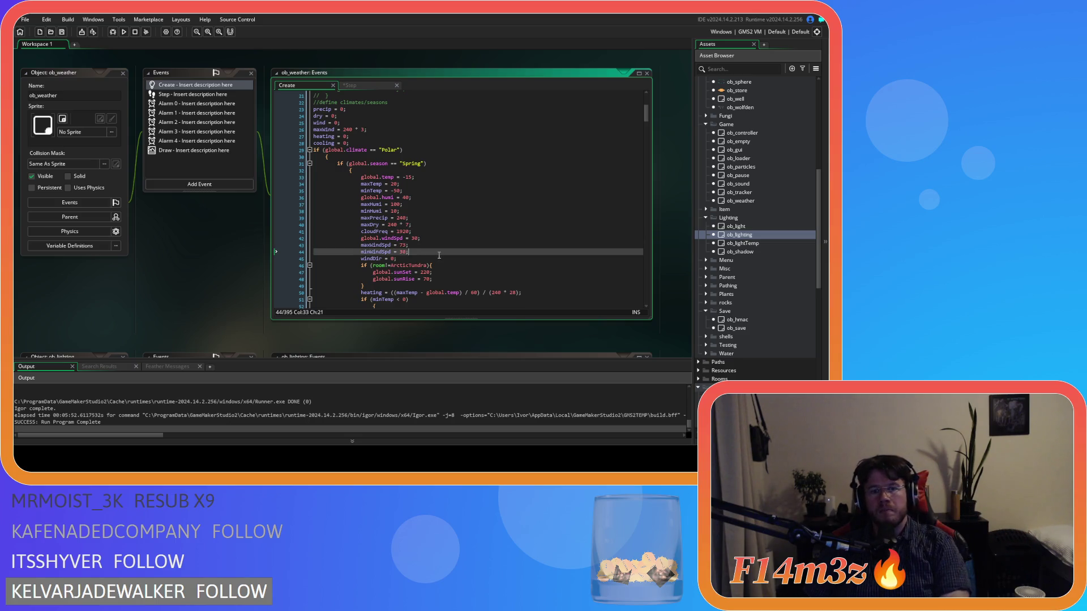
{"action": "scroll", "coordinate": [500, 273], "scroll_direction": "down", "scroll_amount": 3}
{"action": "scroll", "coordinate": [500, 274], "scroll_direction": "up", "scroll_amount": 3}
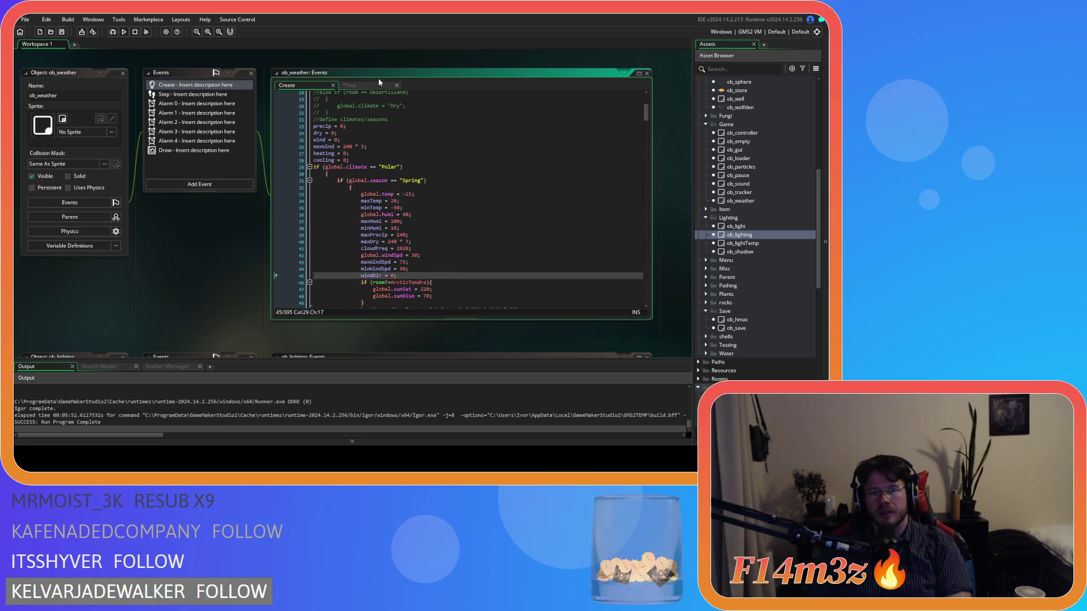
{"action": "left_click", "coordinate": [362, 85]}
{"action": "left_click", "coordinate": [303, 86]}
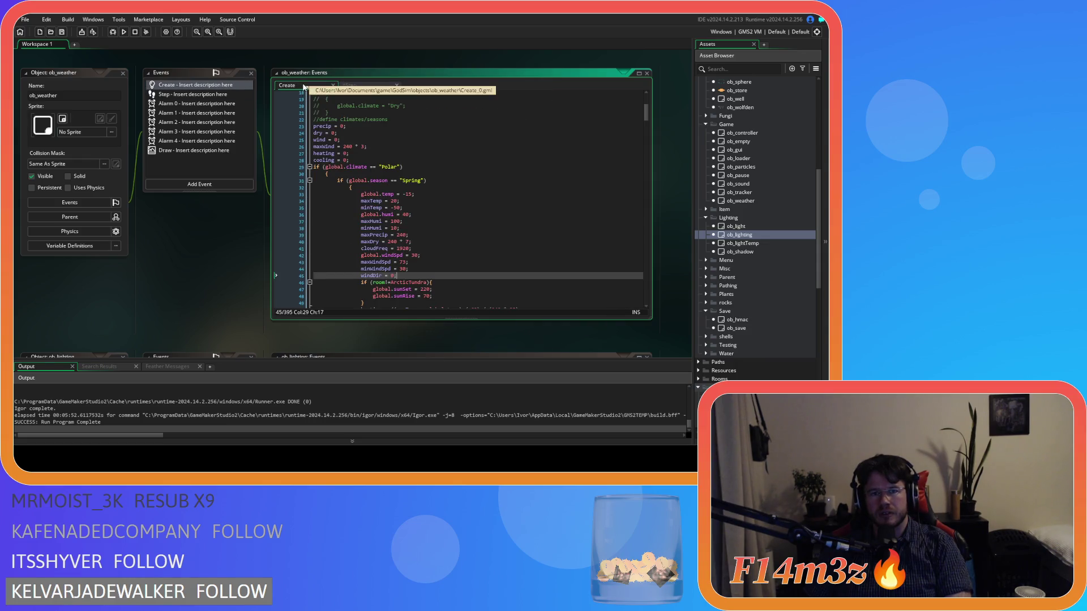
{"action": "left_click", "coordinate": [357, 82]}
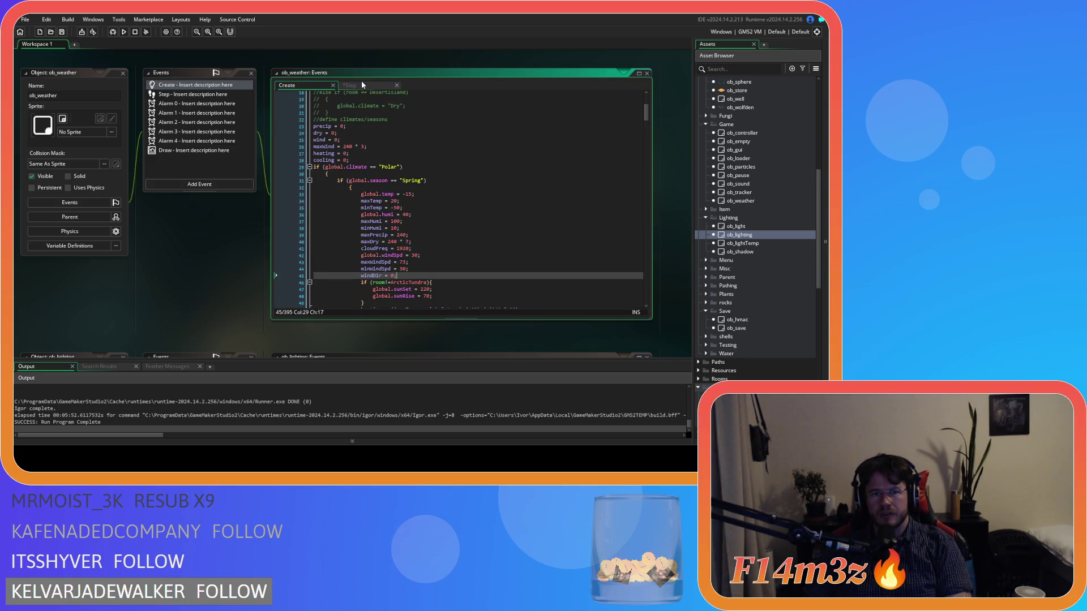
{"action": "left_click", "coordinate": [290, 85]}
{"action": "left_click", "coordinate": [493, 242]}
{"action": "left_click", "coordinate": [447, 194]}
{"action": "left_click", "coordinate": [442, 201]}
{"action": "key", "text": "shift+Home"}
{"action": "left_click", "coordinate": [425, 194]}
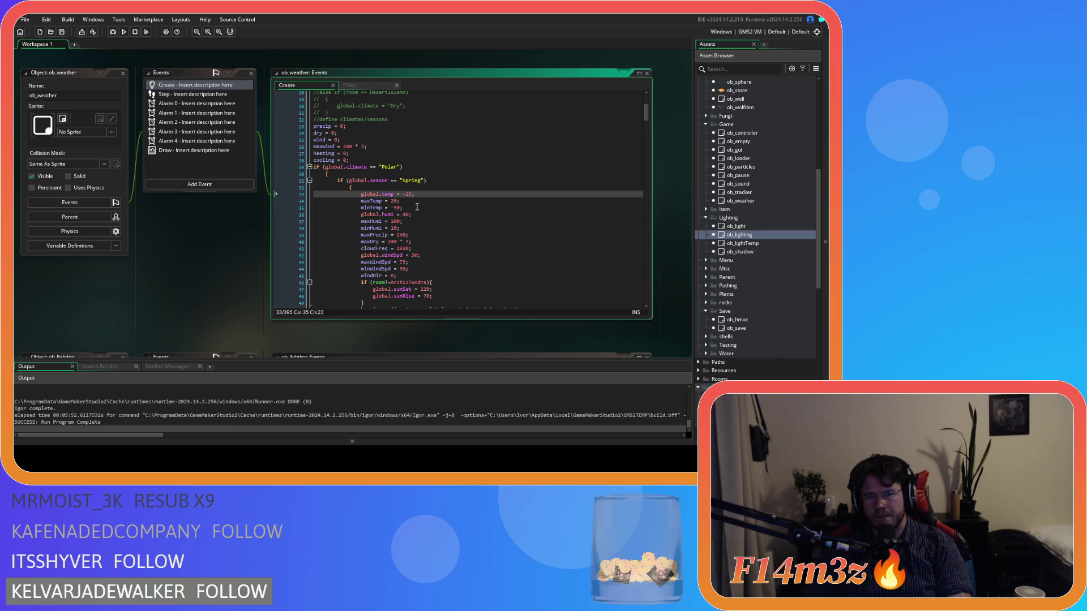
{"action": "left_click", "coordinate": [426, 256]}
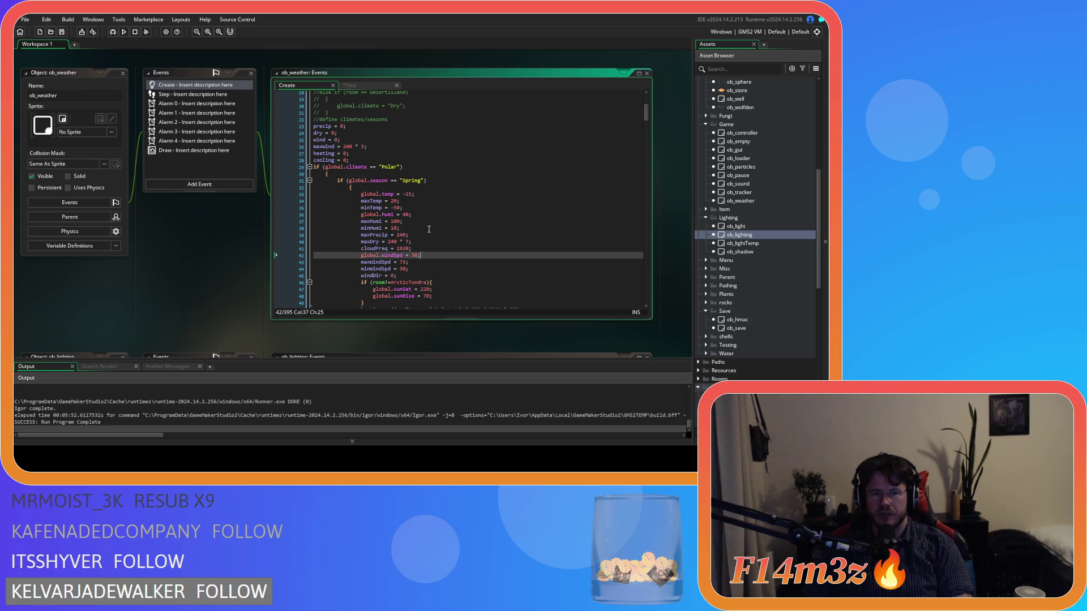
{"action": "key", "text": "Up"}
{"action": "key", "text": "Up"}
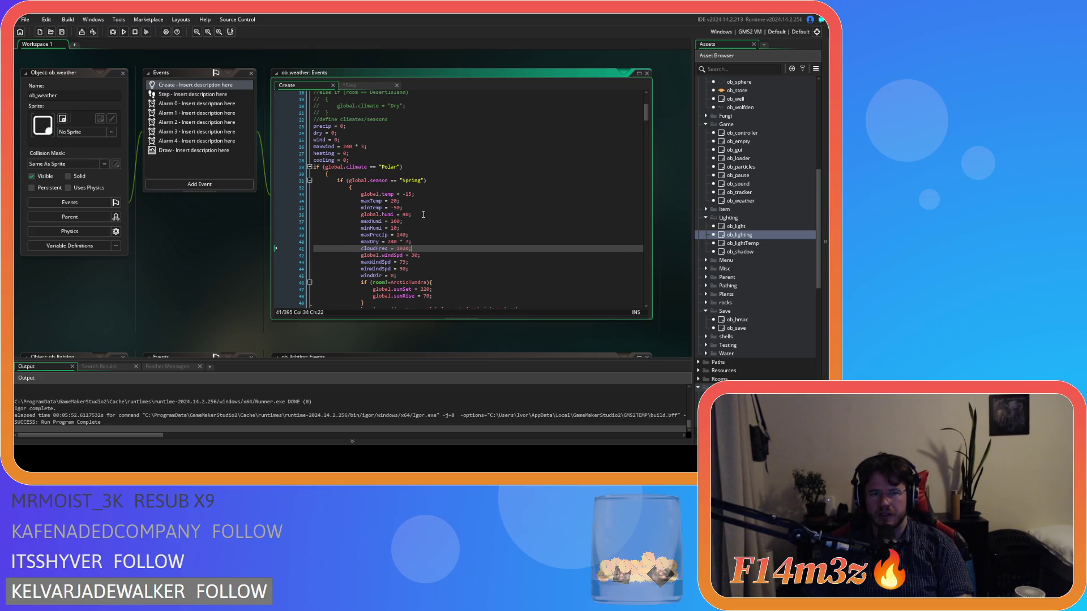
{"action": "key", "text": "Up"}
{"action": "key", "text": "Up"}
{"action": "left_click", "coordinate": [352, 86]}
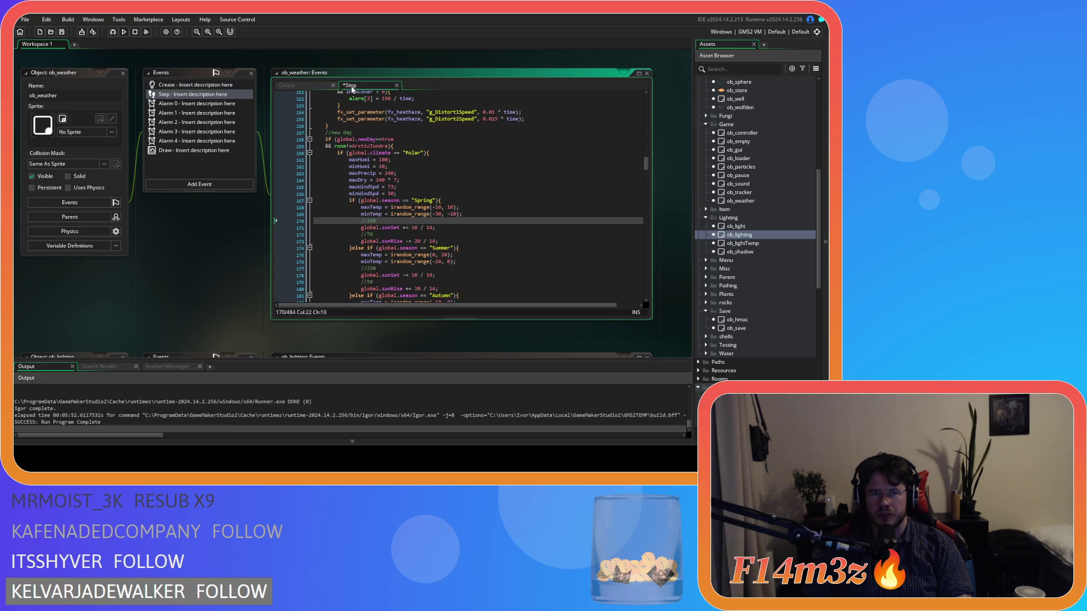
{"action": "left_click_drag", "start_coordinate": [378, 180], "coordinate": [399, 228]}
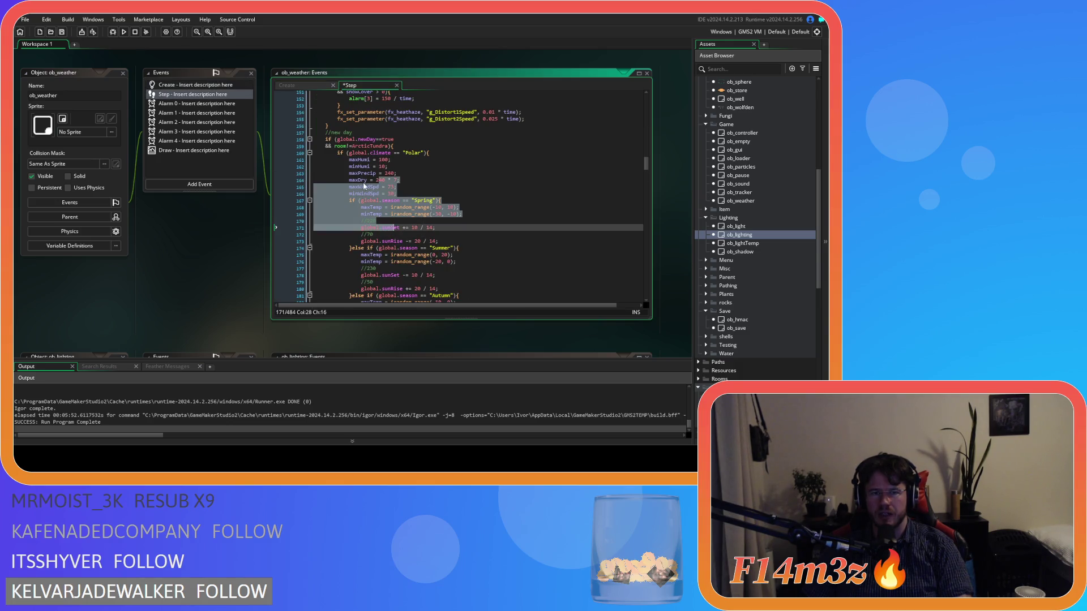
{"action": "left_click", "coordinate": [289, 85]}
{"action": "key", "text": "Up"}
{"action": "key", "text": "Up"}
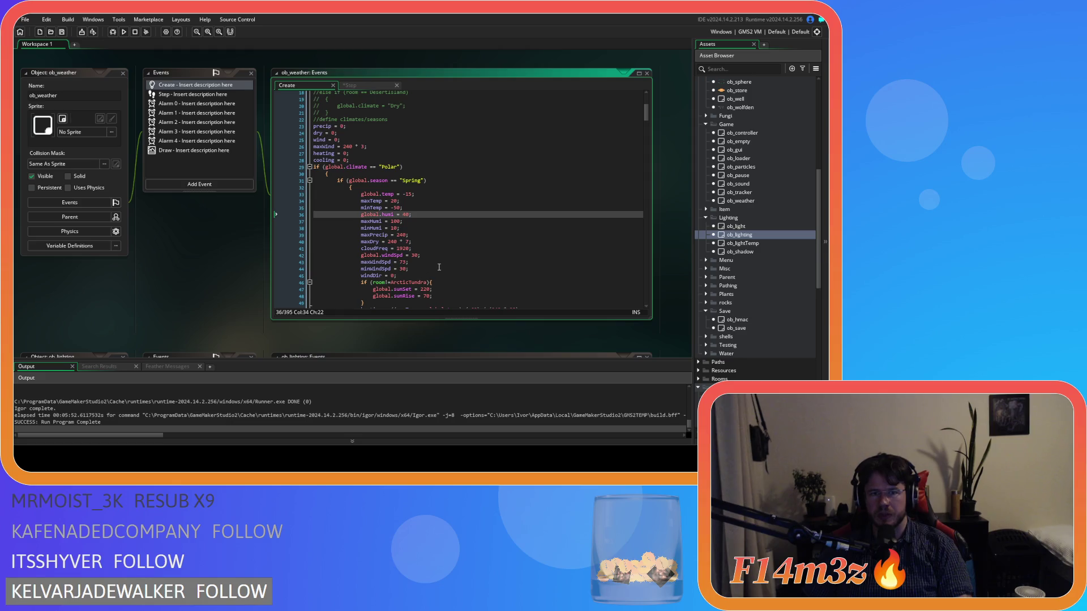
{"action": "scroll", "coordinate": [464, 264], "scroll_direction": "down", "scroll_amount": 2}
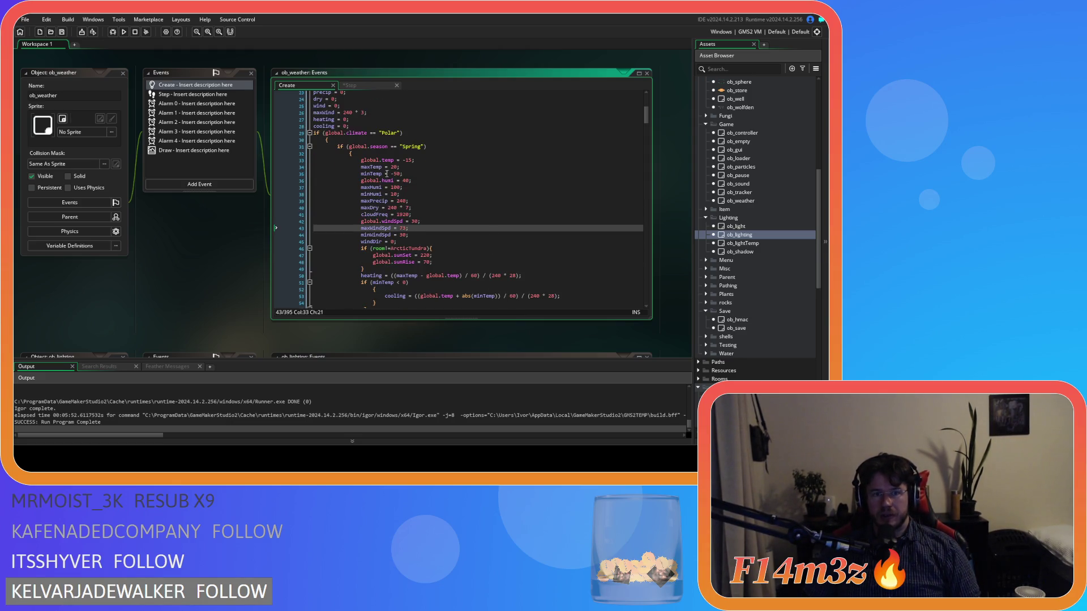
{"action": "scroll", "coordinate": [568, 138], "scroll_direction": "down", "scroll_amount": 5}
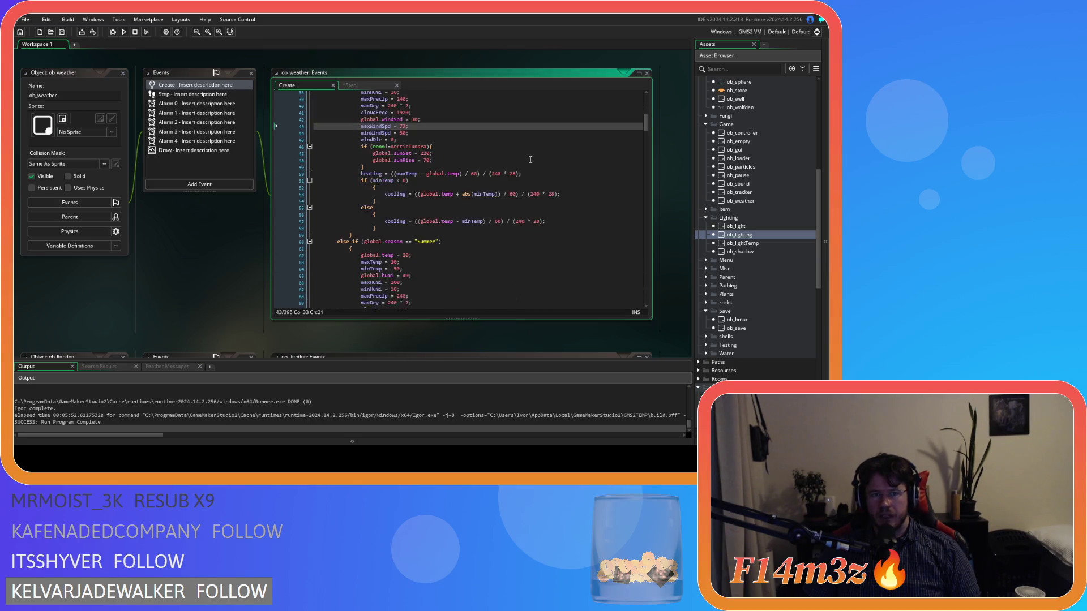
{"action": "left_click_drag", "start_coordinate": [647, 126], "coordinate": [663, 288]}
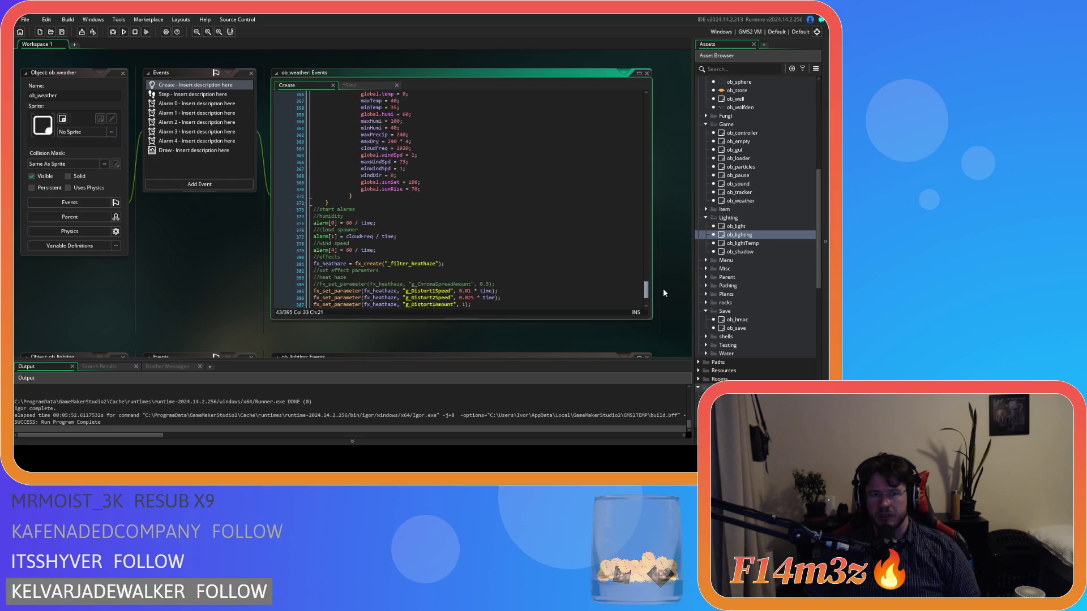
{"action": "left_click", "coordinate": [361, 209]}
Add global.daytimer = global.sunRise; after the season blocks and save the project.
{"action": "key", "text": "Return"}
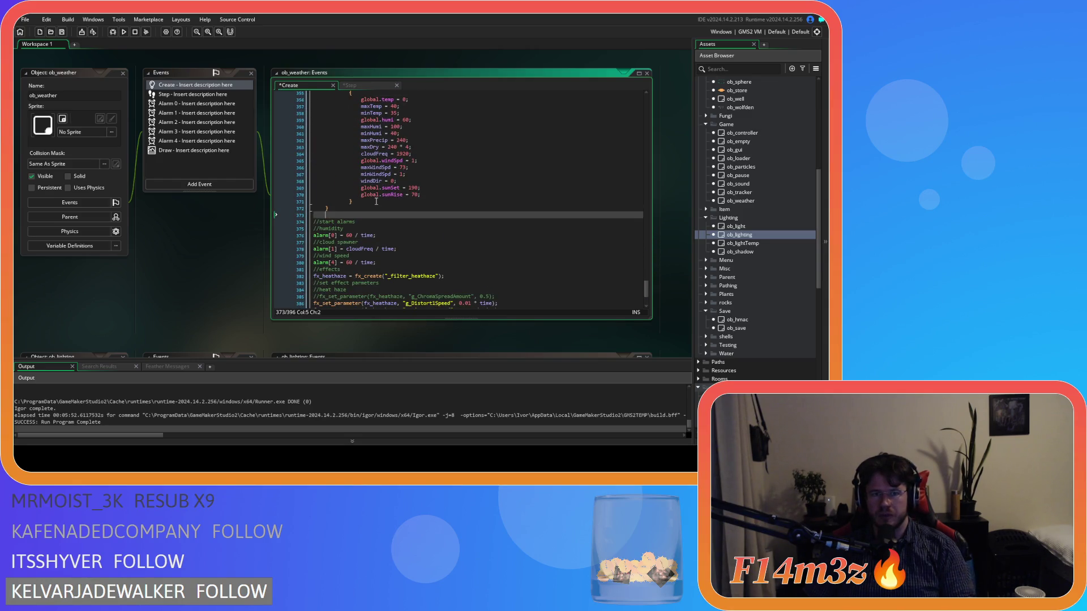
{"action": "type", "text": "global."}
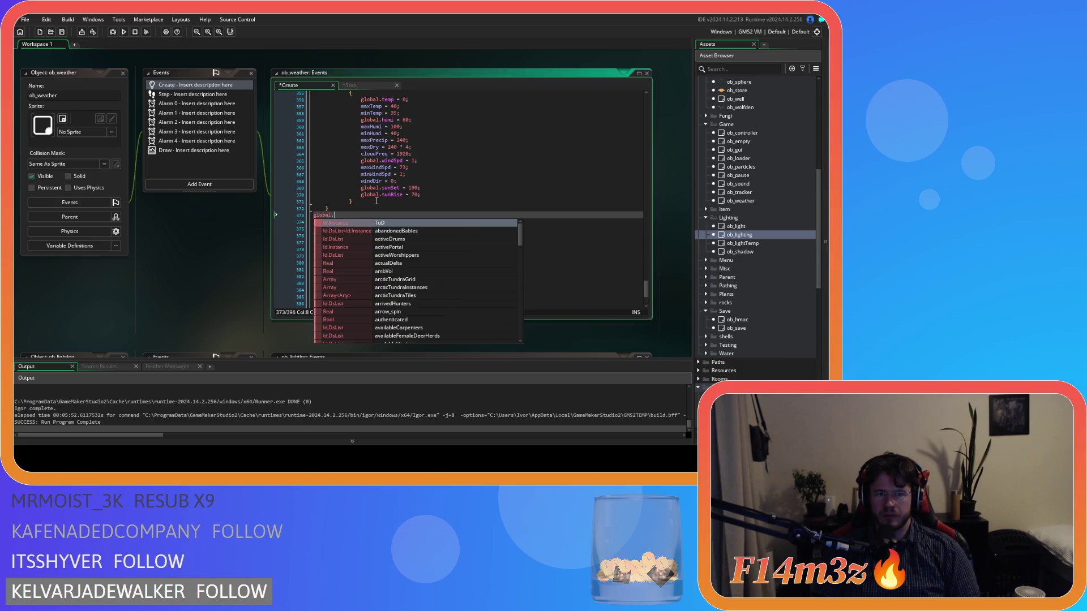
{"action": "type", "text": "dayti"}
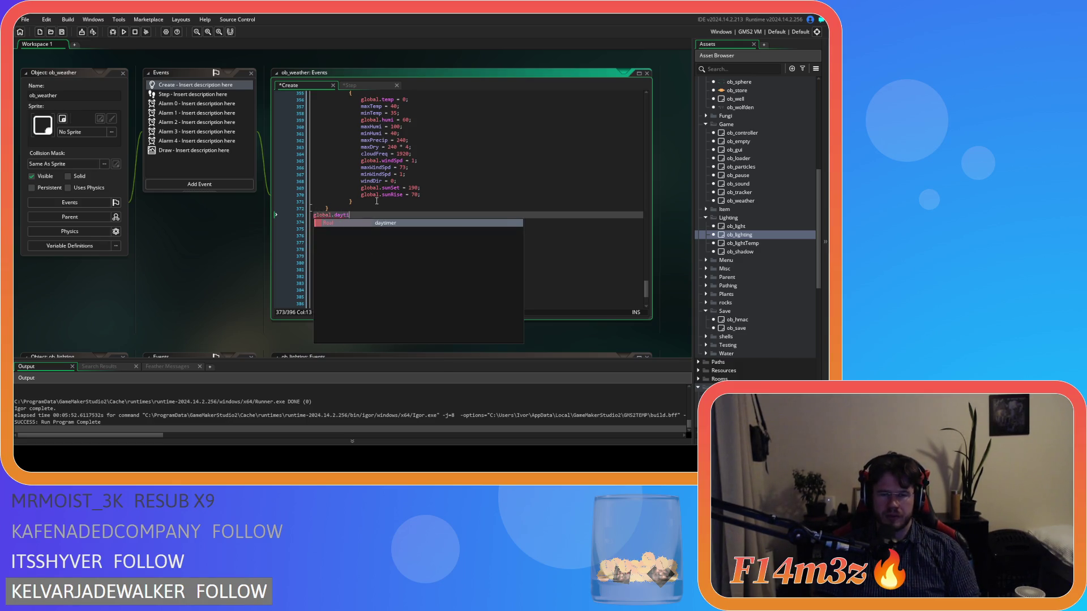
{"action": "key", "text": "Return"}
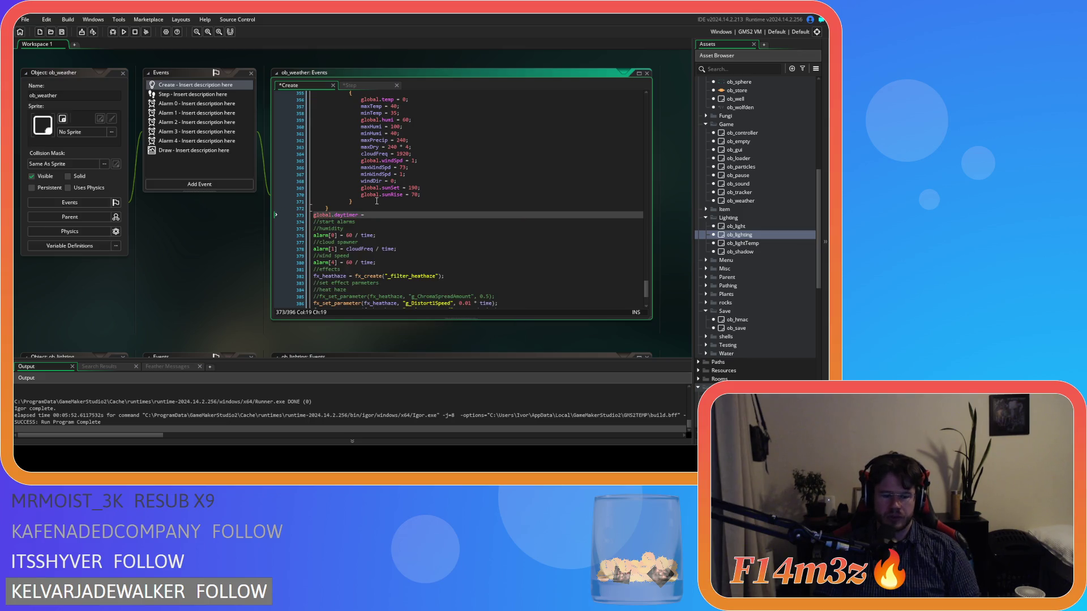
{"action": "type", "text": "global.sunb"}
{"action": "key", "text": "BackSpace"}
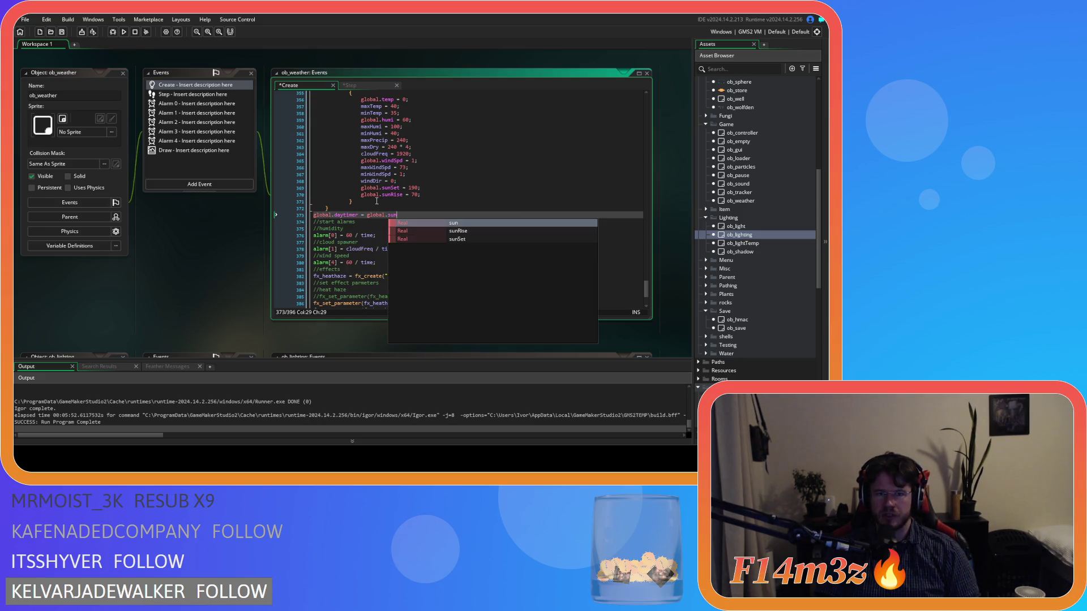
{"action": "key", "text": "Return"}
{"action": "key", "text": "ctrl+s"}
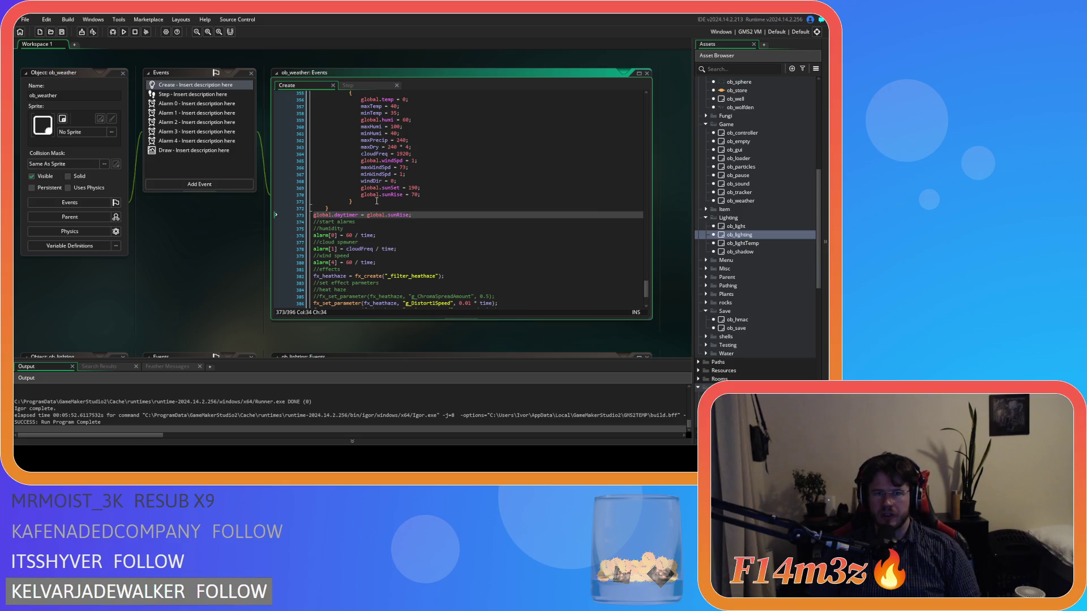
{"action": "left_click_drag", "start_coordinate": [647, 293], "coordinate": [638, 101]}
Close all editor windows and collapse the Game, Construct, Save, Objects, Death and Scripts folders.
{"action": "left_click", "coordinate": [505, 202]}
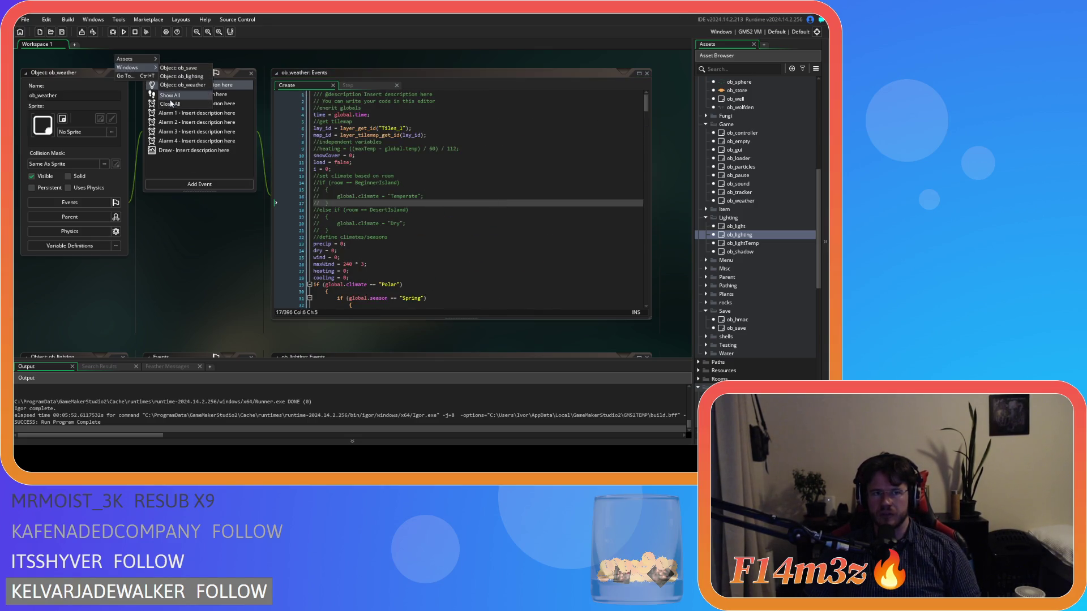
{"action": "left_click", "coordinate": [706, 218]}
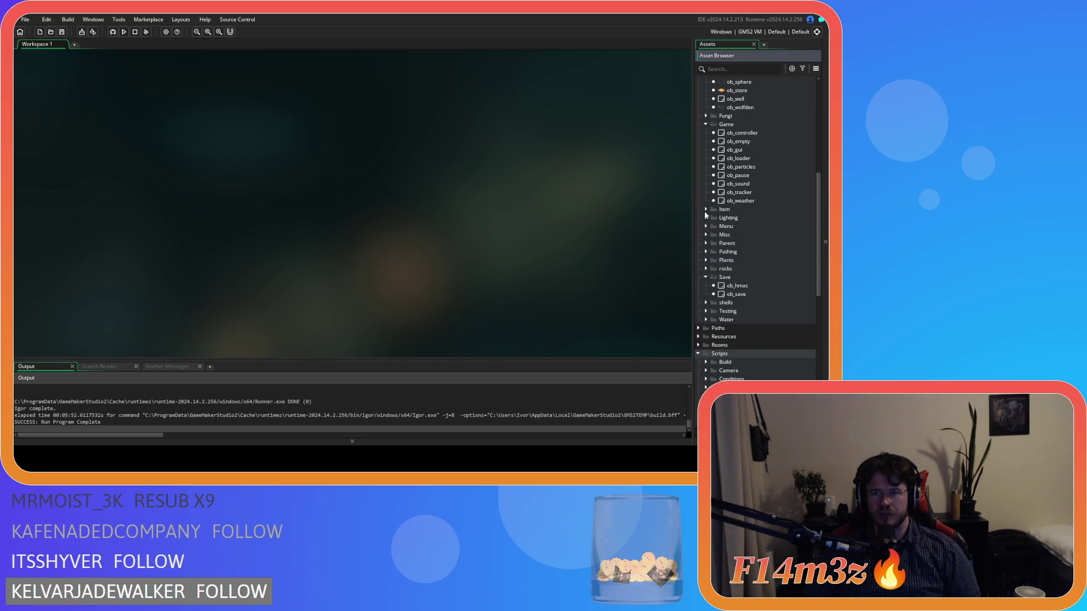
{"action": "left_click", "coordinate": [706, 124]}
{"action": "scroll", "coordinate": [706, 147], "scroll_direction": "up", "scroll_amount": 9}
{"action": "left_click", "coordinate": [706, 195]}
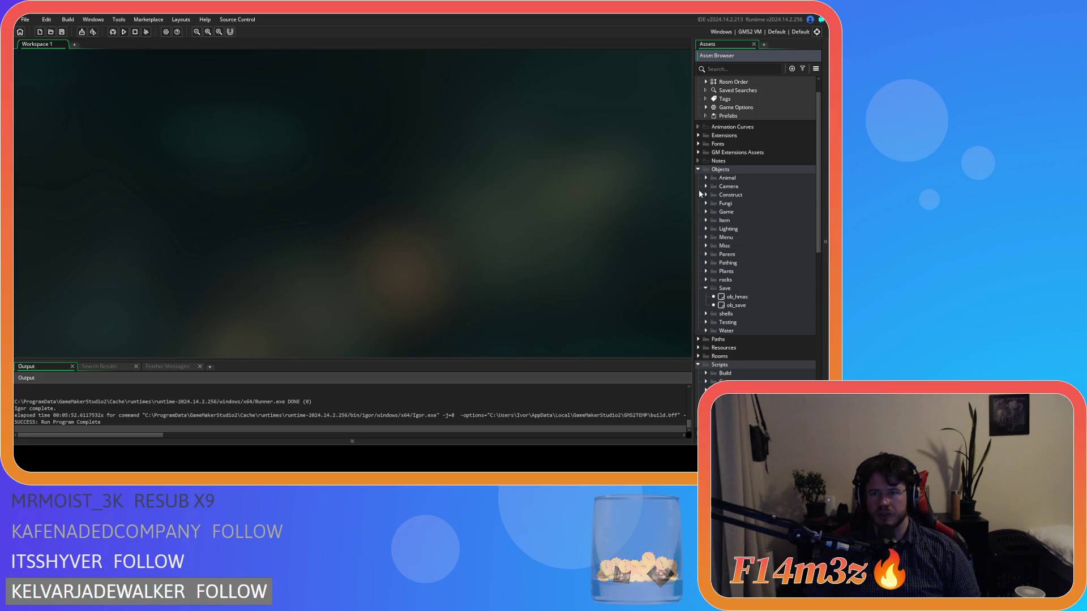
{"action": "left_click", "coordinate": [706, 288]}
{"action": "left_click", "coordinate": [698, 169]}
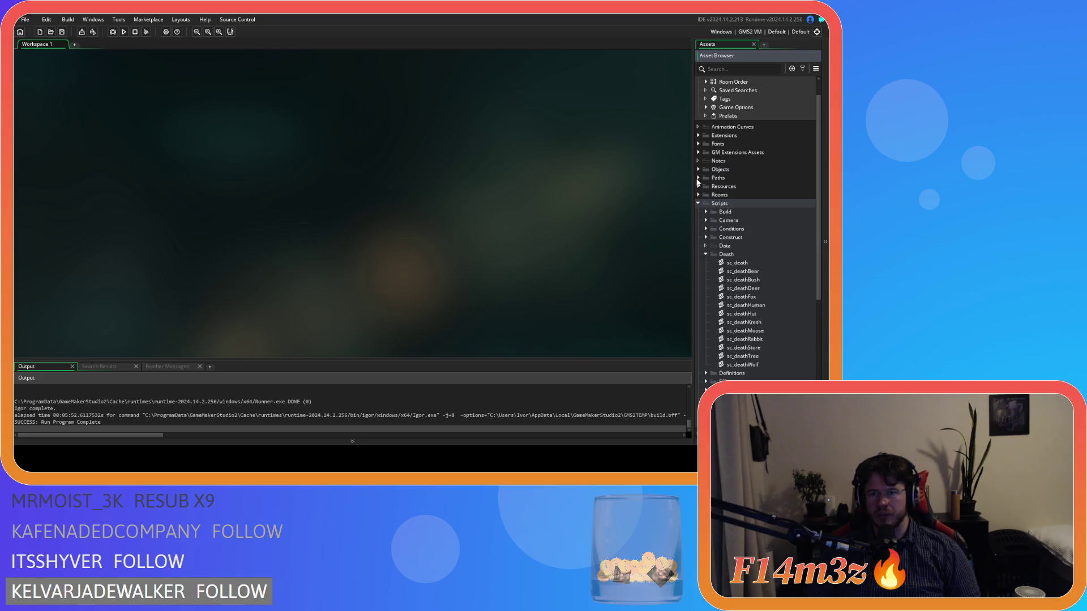
{"action": "left_click", "coordinate": [706, 254]}
{"action": "left_click", "coordinate": [697, 204]}
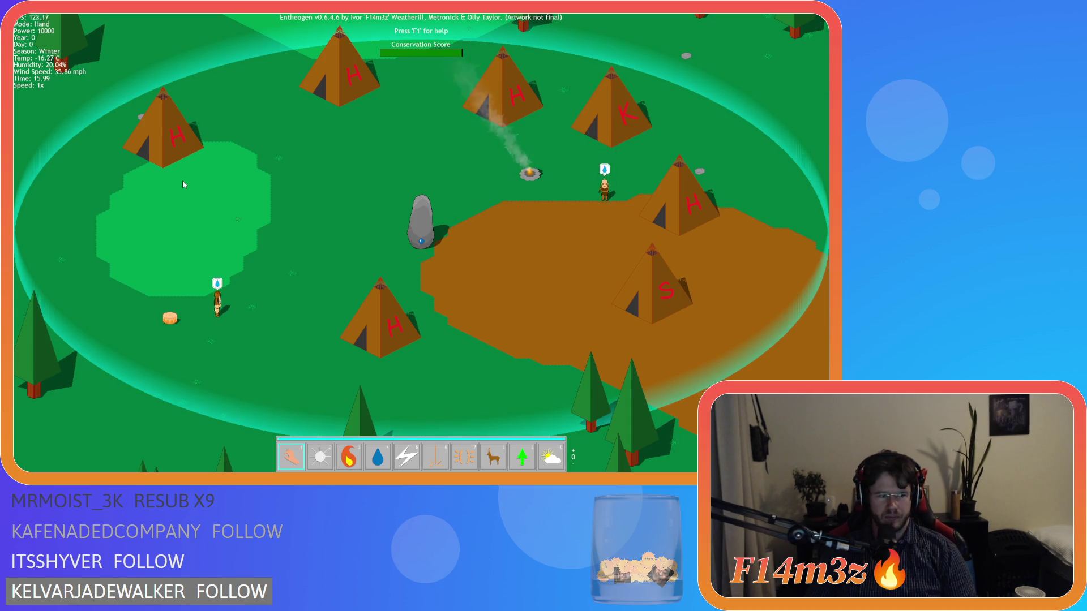
Quit the running Entheogen test build, confirming with Y.
{"action": "key", "text": "Escape"}
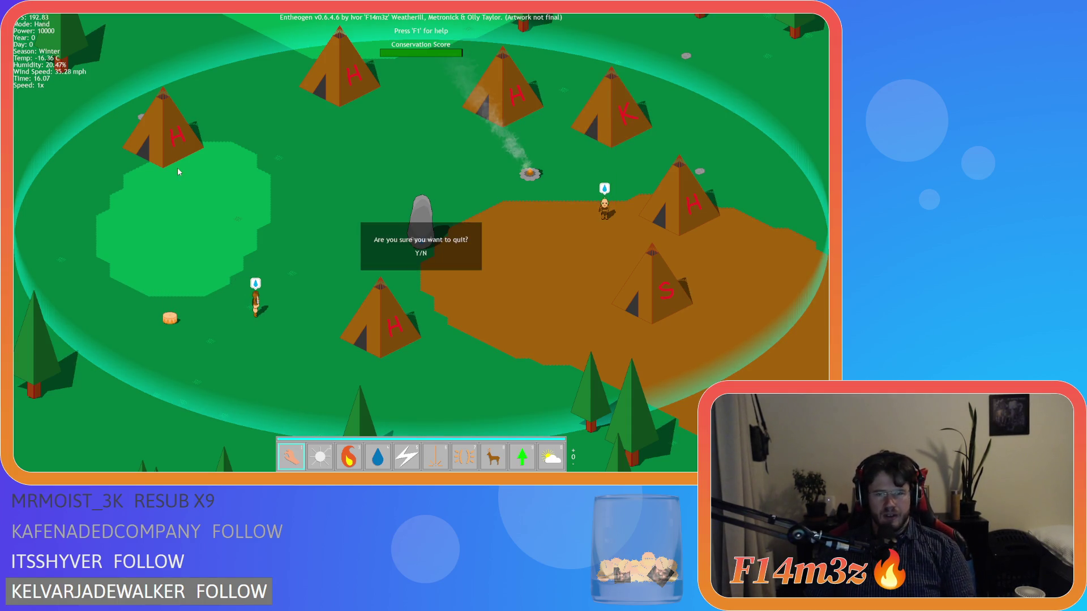
{"action": "key", "text": "y"}
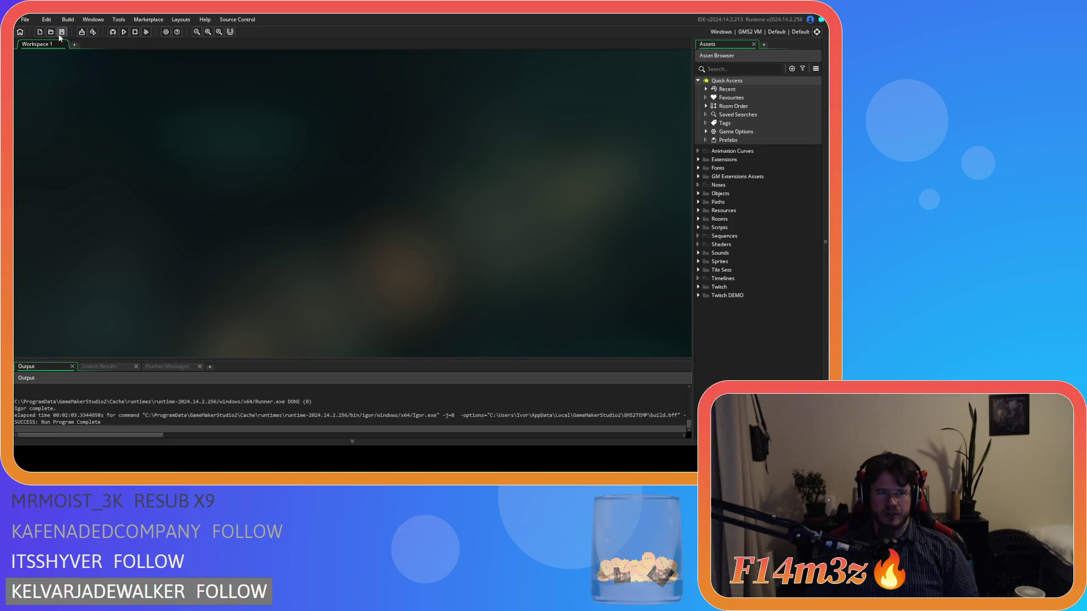